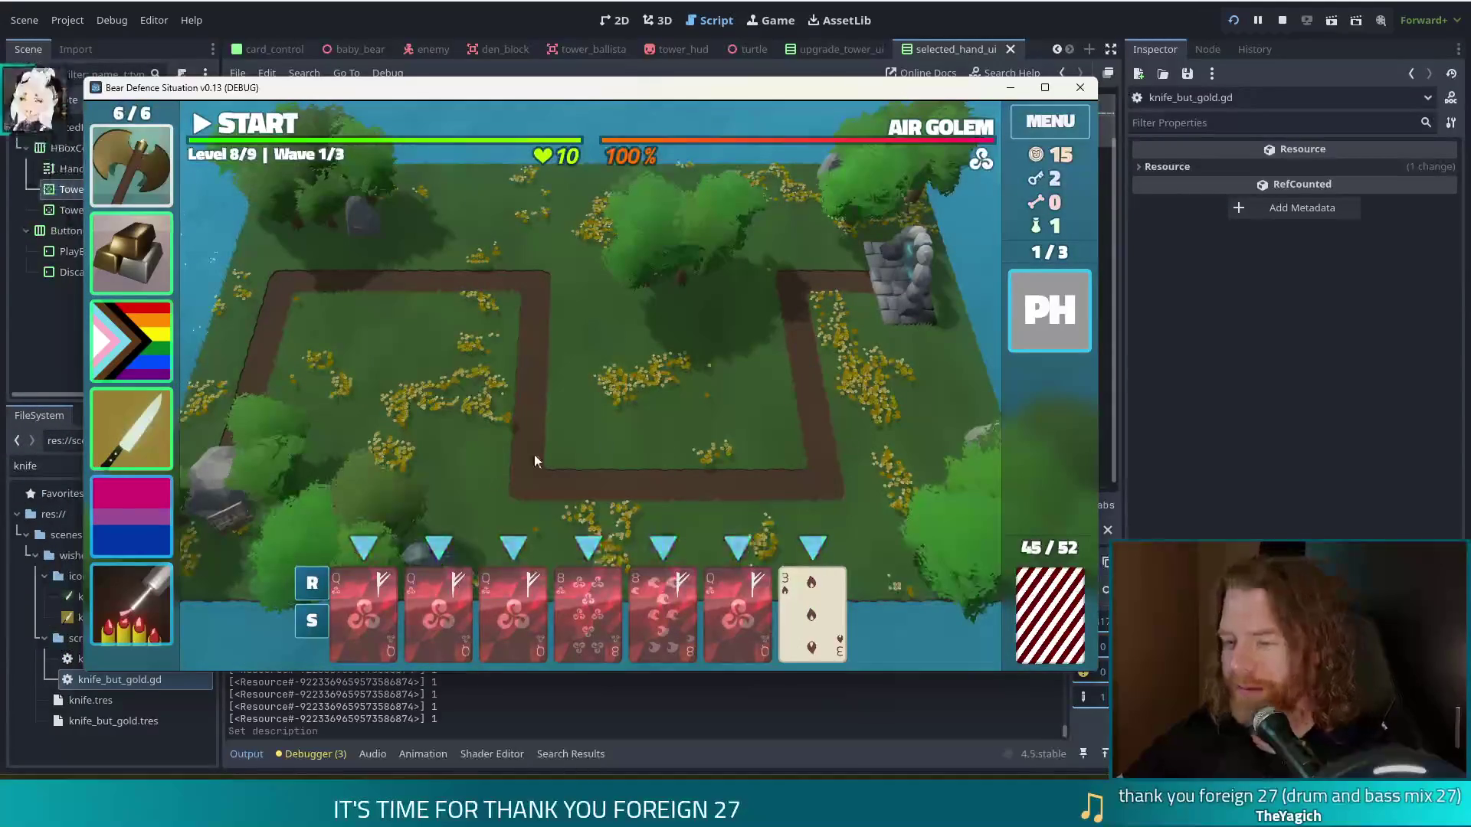
Step: Select the 3 of Fire and both Queens and play them as a Ballista Tower
{"action": "left_click", "coordinate": [801, 605]}
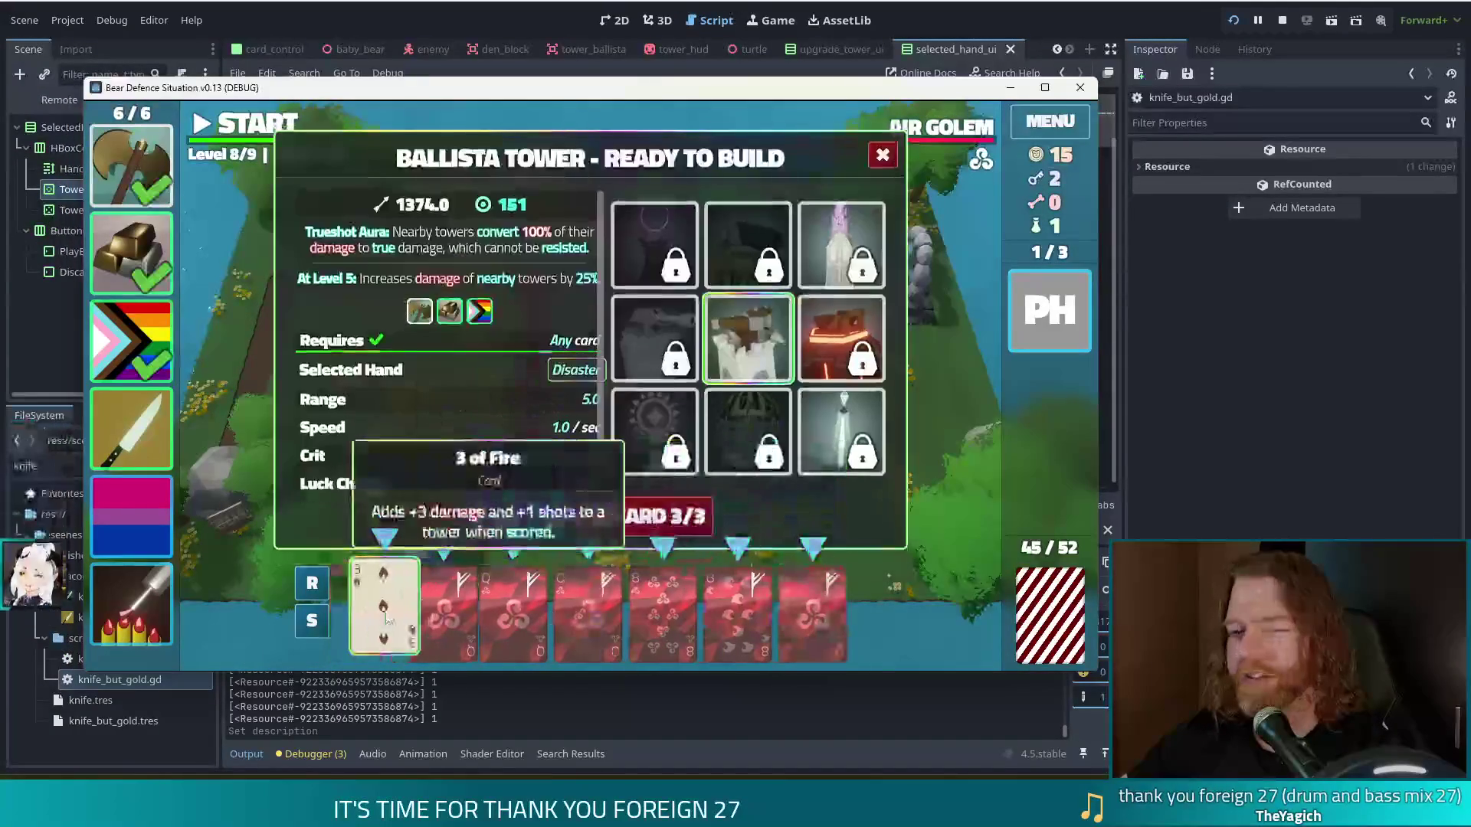
{"action": "left_click", "coordinate": [509, 605]}
{"action": "left_click", "coordinate": [586, 607]}
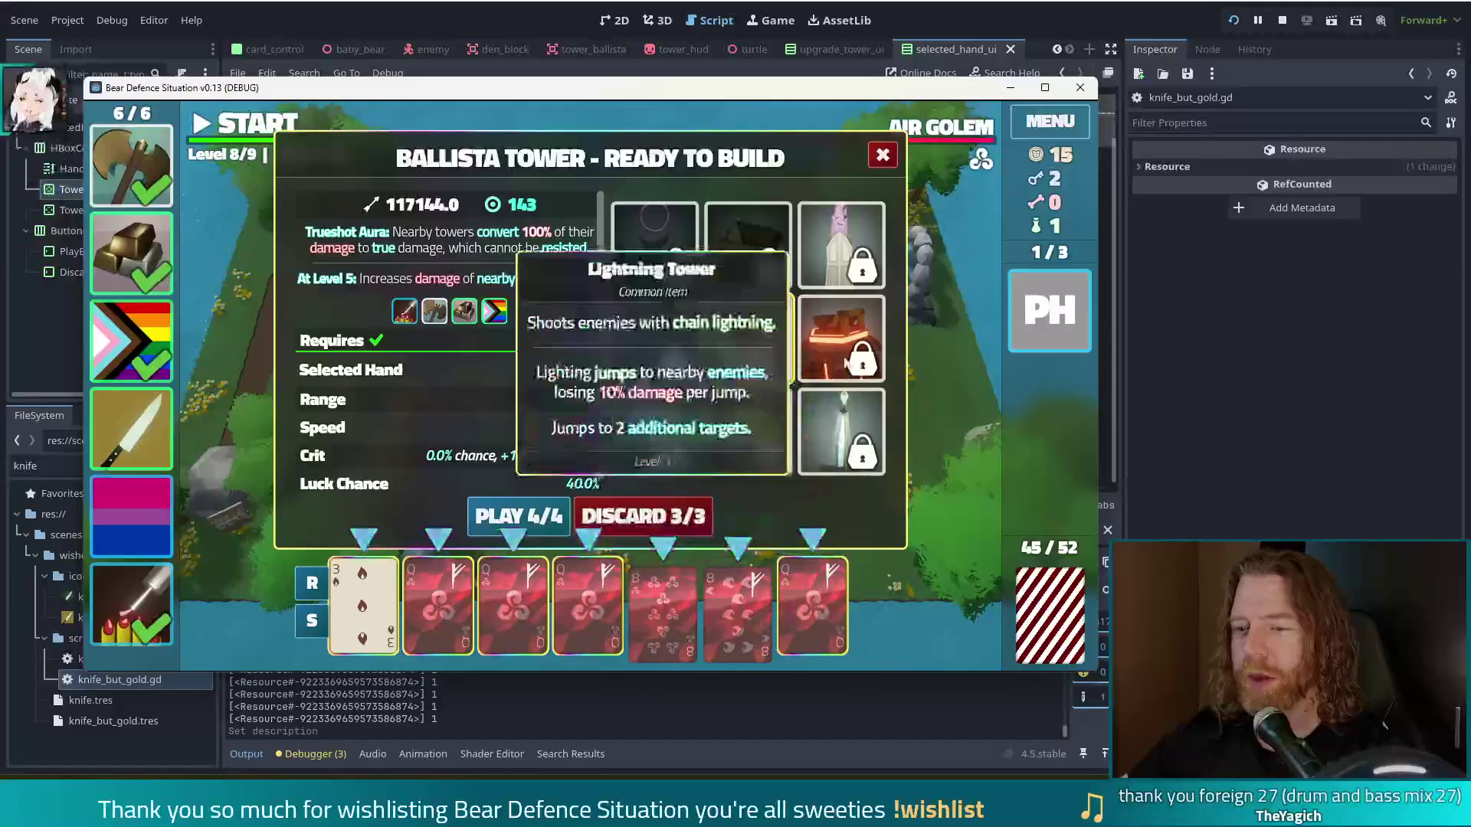
{"action": "scroll", "coordinate": [555, 424], "scroll_direction": "down", "scroll_amount": 1}
{"action": "scroll", "coordinate": [515, 403], "scroll_direction": "up", "scroll_amount": 1}
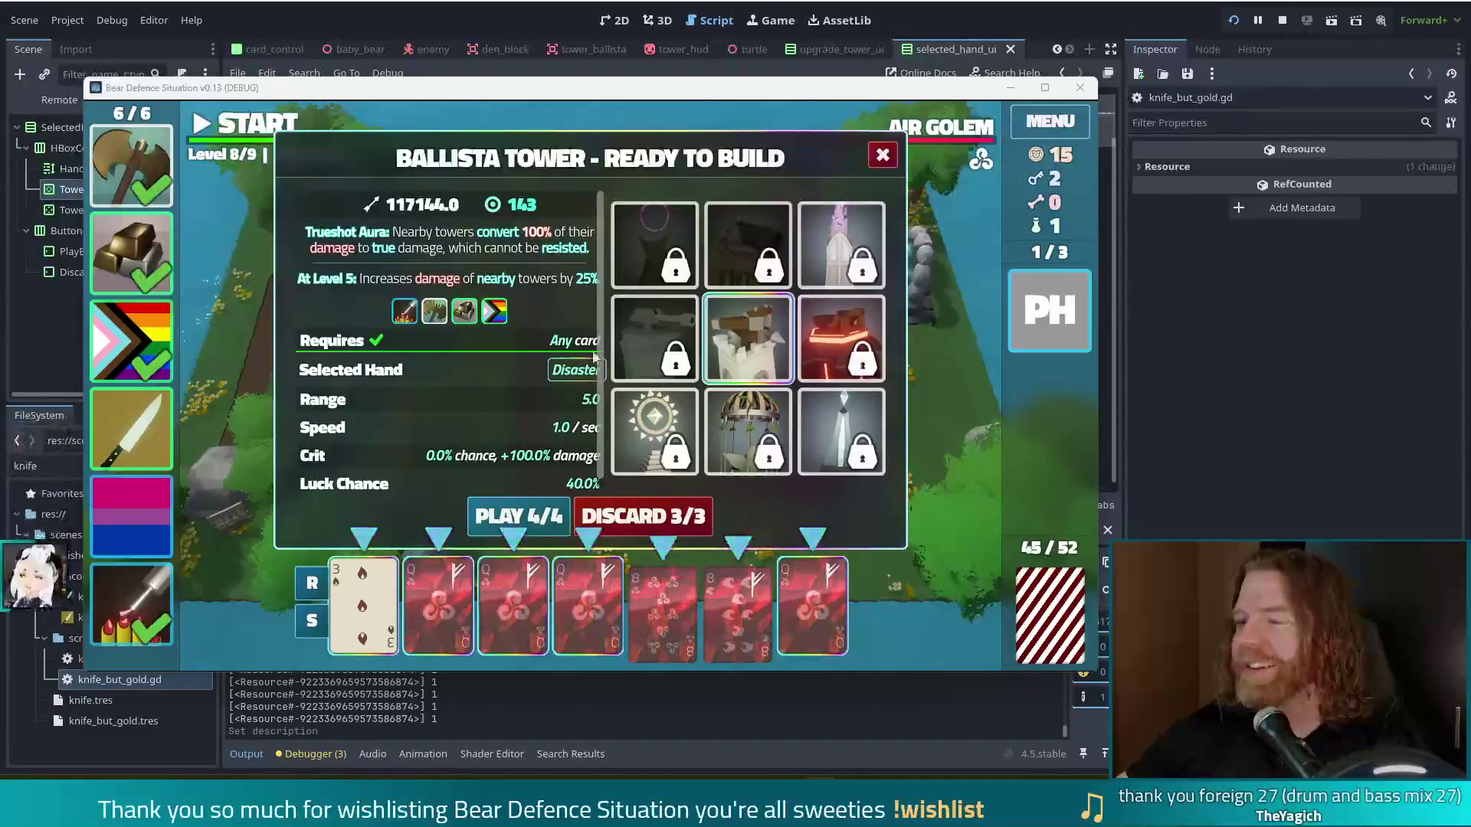
{"action": "mouse_move", "coordinate": [952, 131]}
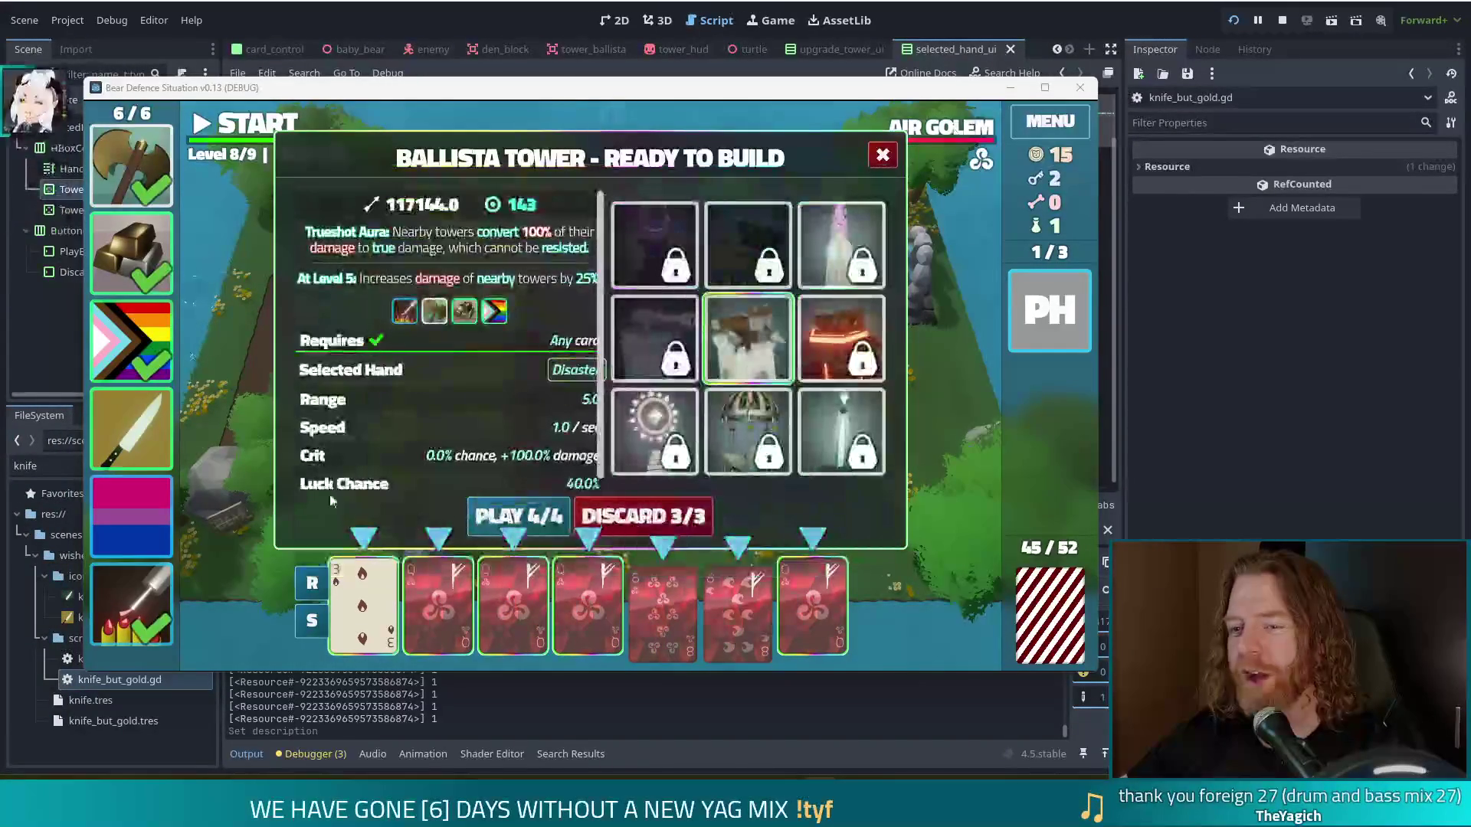
{"action": "left_click", "coordinate": [514, 527]}
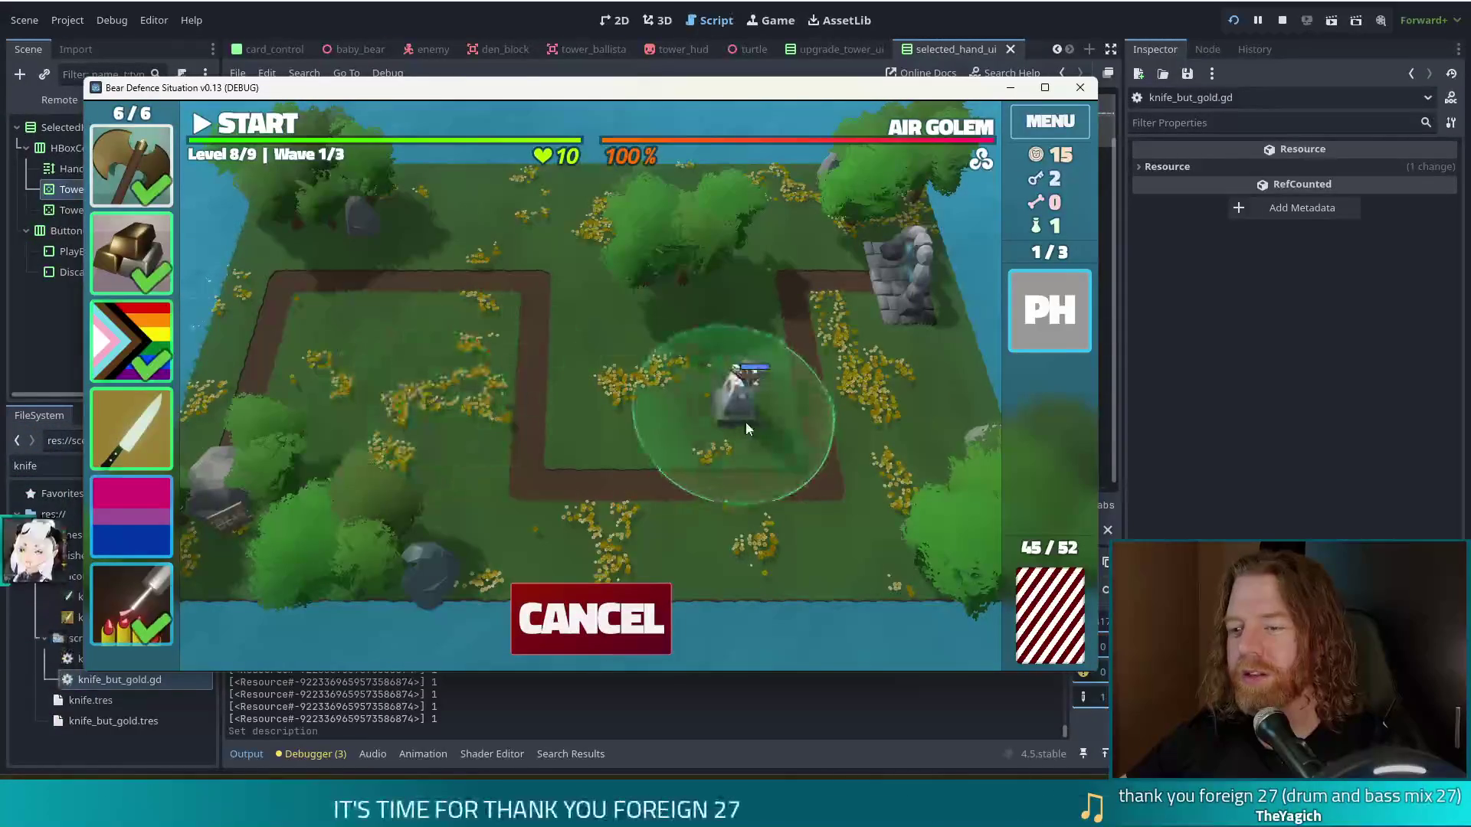
Step: Place the ballista inside the path loop, then select both 8s and the 10s of Water and Earth
{"action": "left_click", "coordinate": [746, 422]}
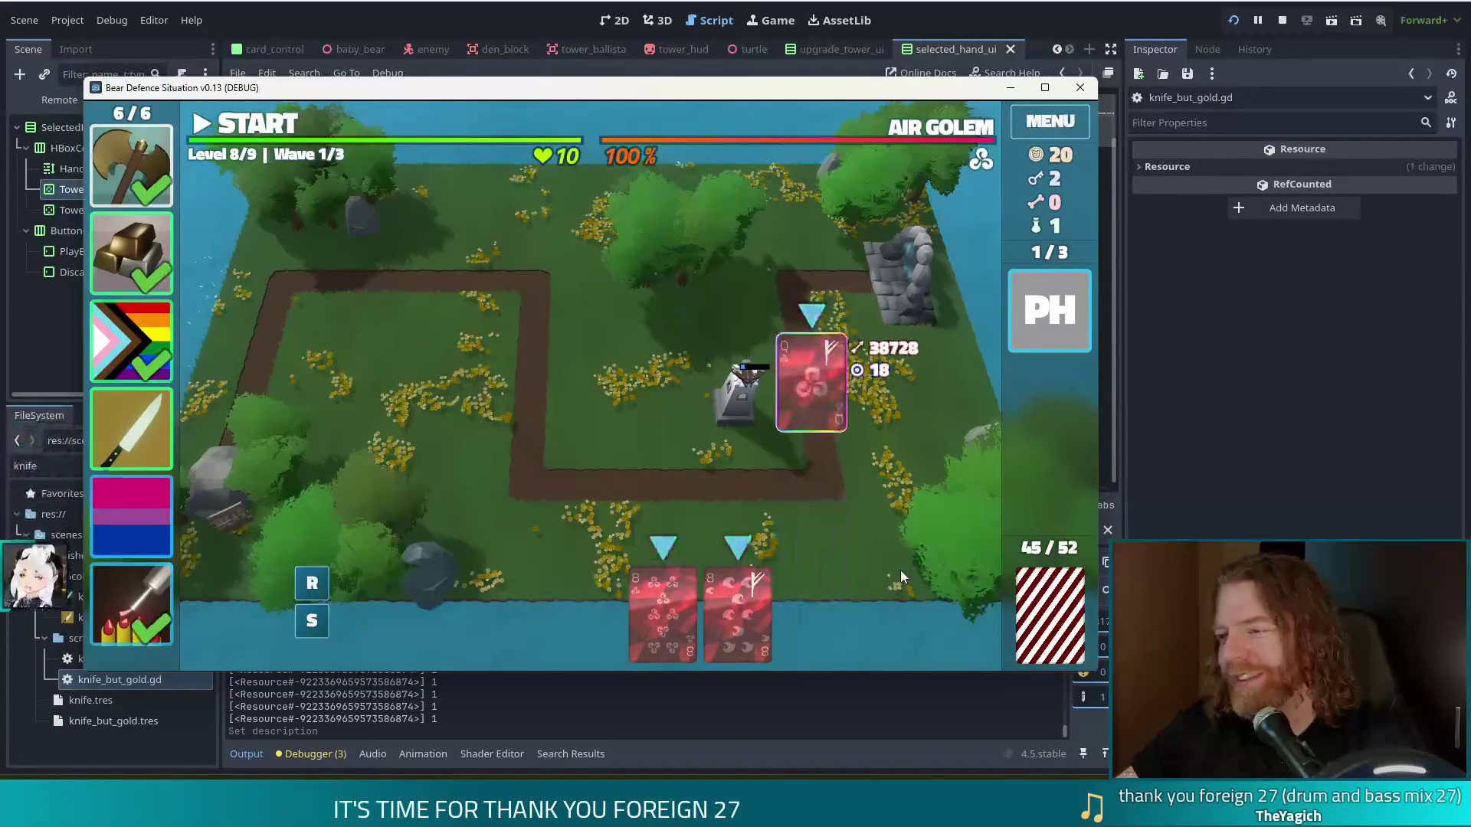
{"action": "mouse_move", "coordinate": [733, 617]}
{"action": "left_click", "coordinate": [363, 613]}
{"action": "left_click", "coordinate": [438, 613]}
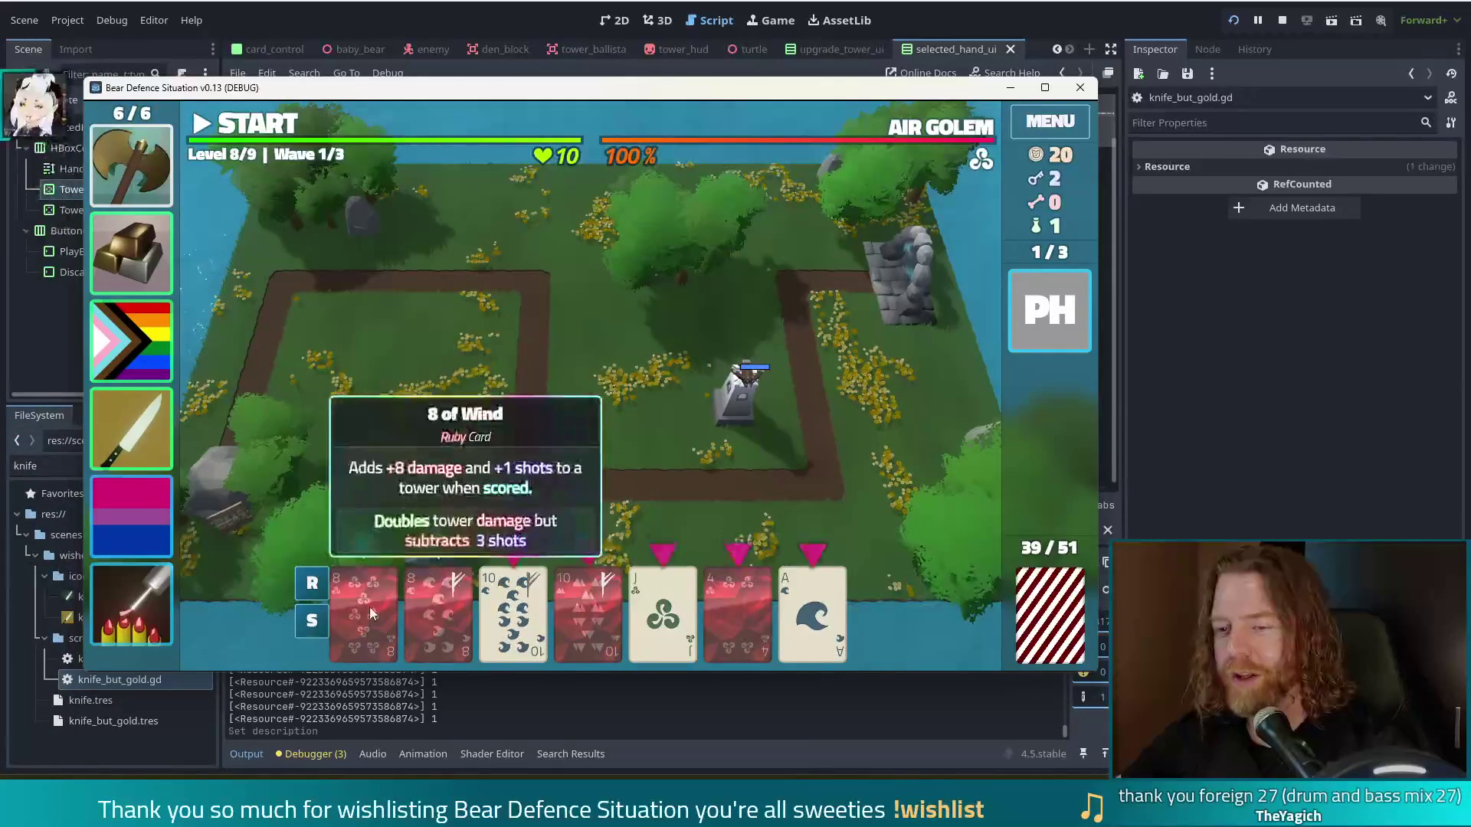
{"action": "left_click", "coordinate": [507, 617]}
{"action": "left_click", "coordinate": [588, 613]}
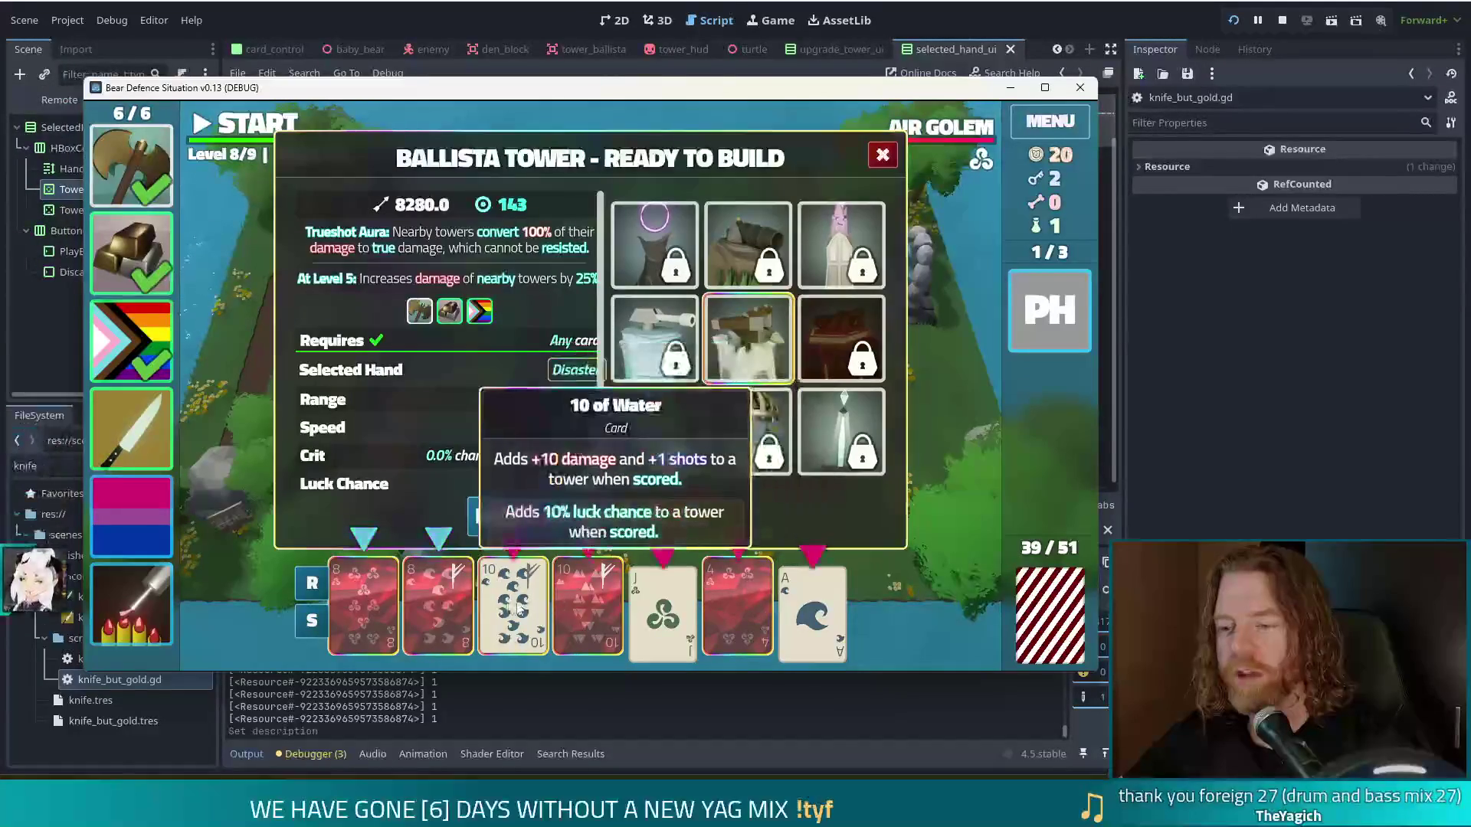
Step: Move the 10 of Water to the front, reposition the 4 of Wind, and play the hand
{"action": "left_click_drag", "start_coordinate": [512, 605], "coordinate": [328, 606]}
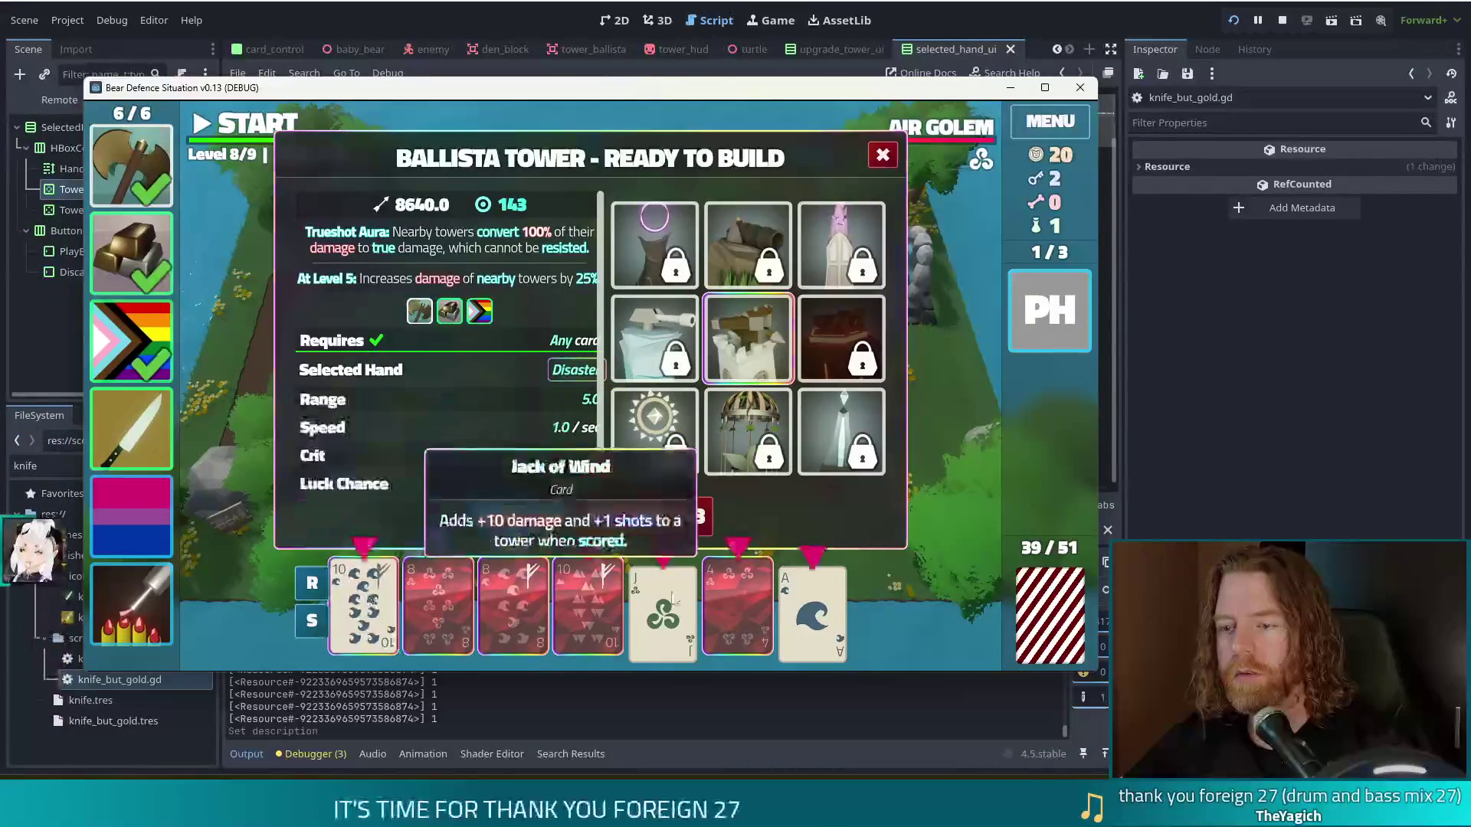
{"action": "mouse_move", "coordinate": [726, 600]}
{"action": "left_mouse_down"}
{"action": "mouse_move", "coordinate": [438, 599]}
{"action": "mouse_move", "coordinate": [651, 605]}
{"action": "mouse_move", "coordinate": [452, 598]}
{"action": "left_mouse_up"}
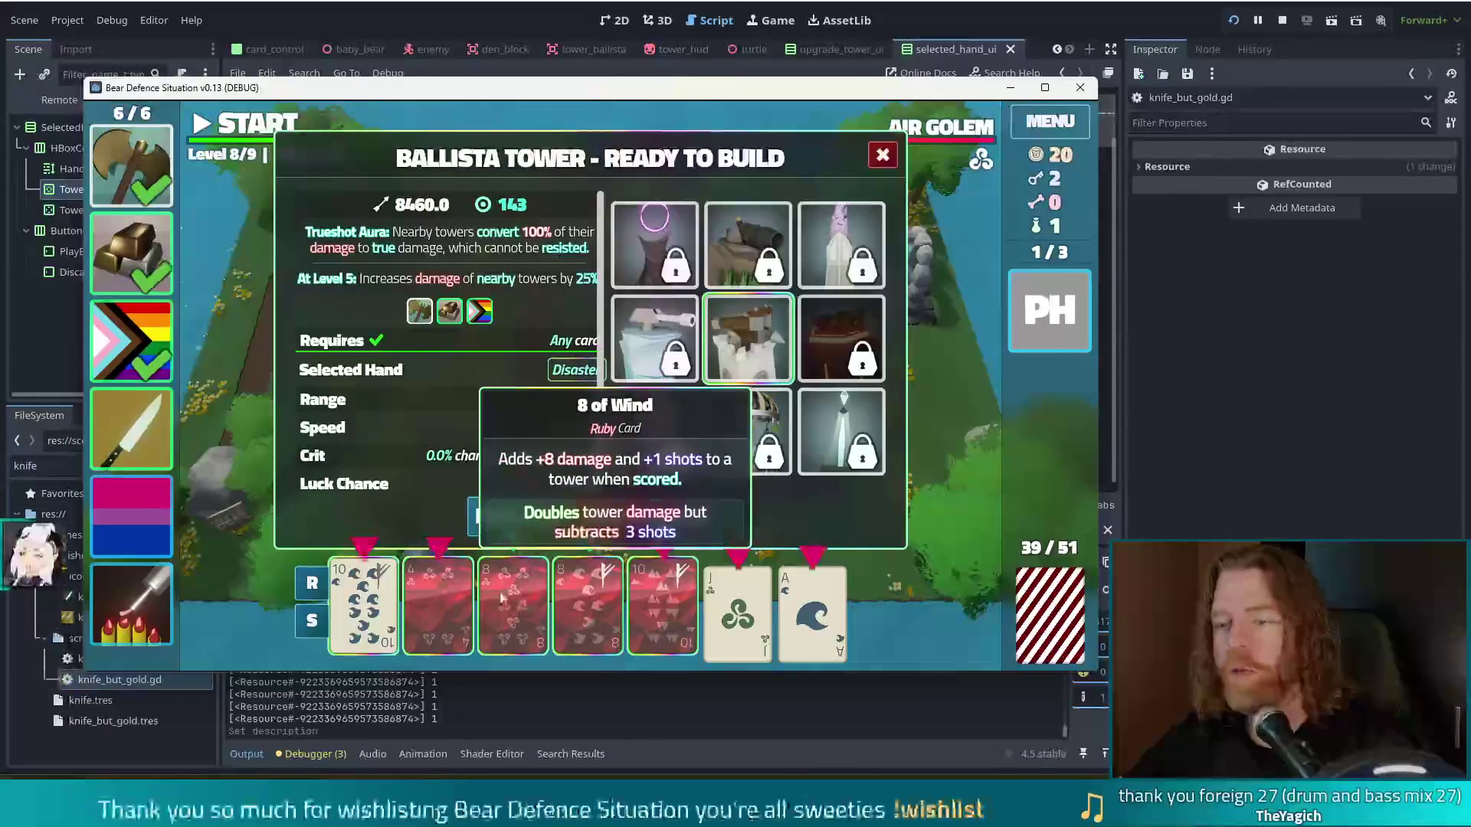
{"action": "mouse_move", "coordinate": [470, 588]}
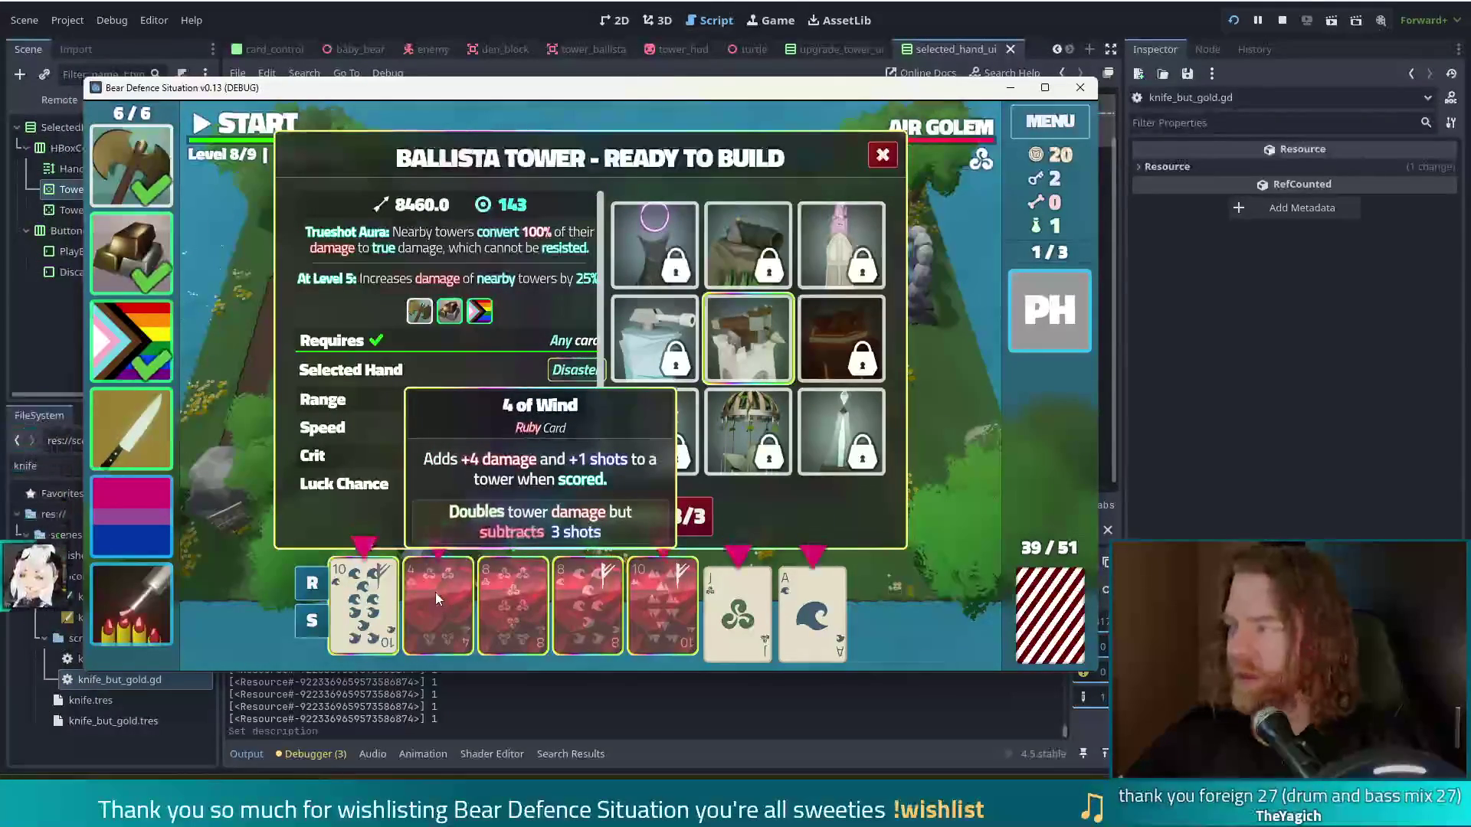
{"action": "mouse_move", "coordinate": [735, 257]}
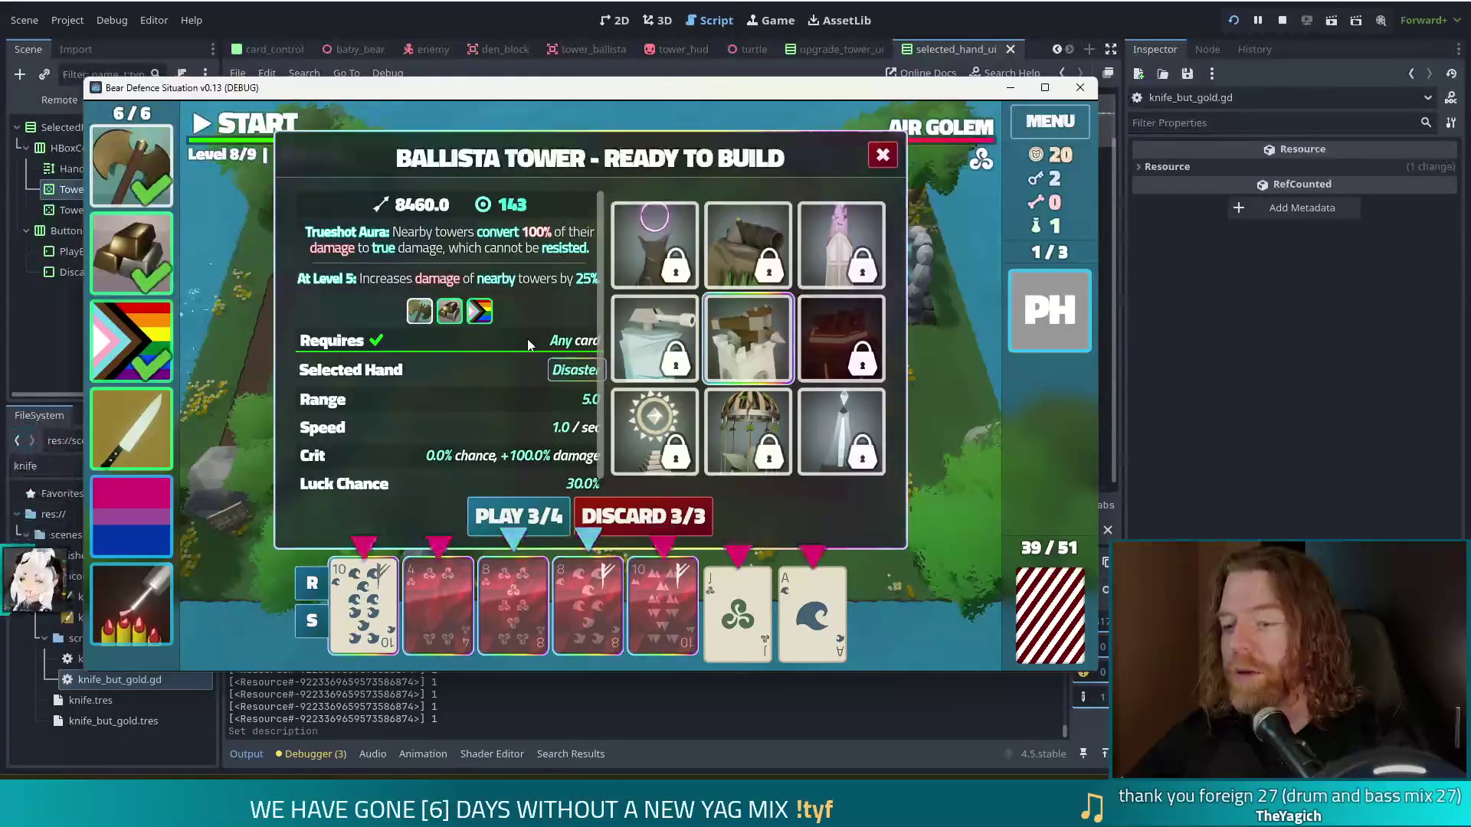
{"action": "left_click", "coordinate": [567, 498]}
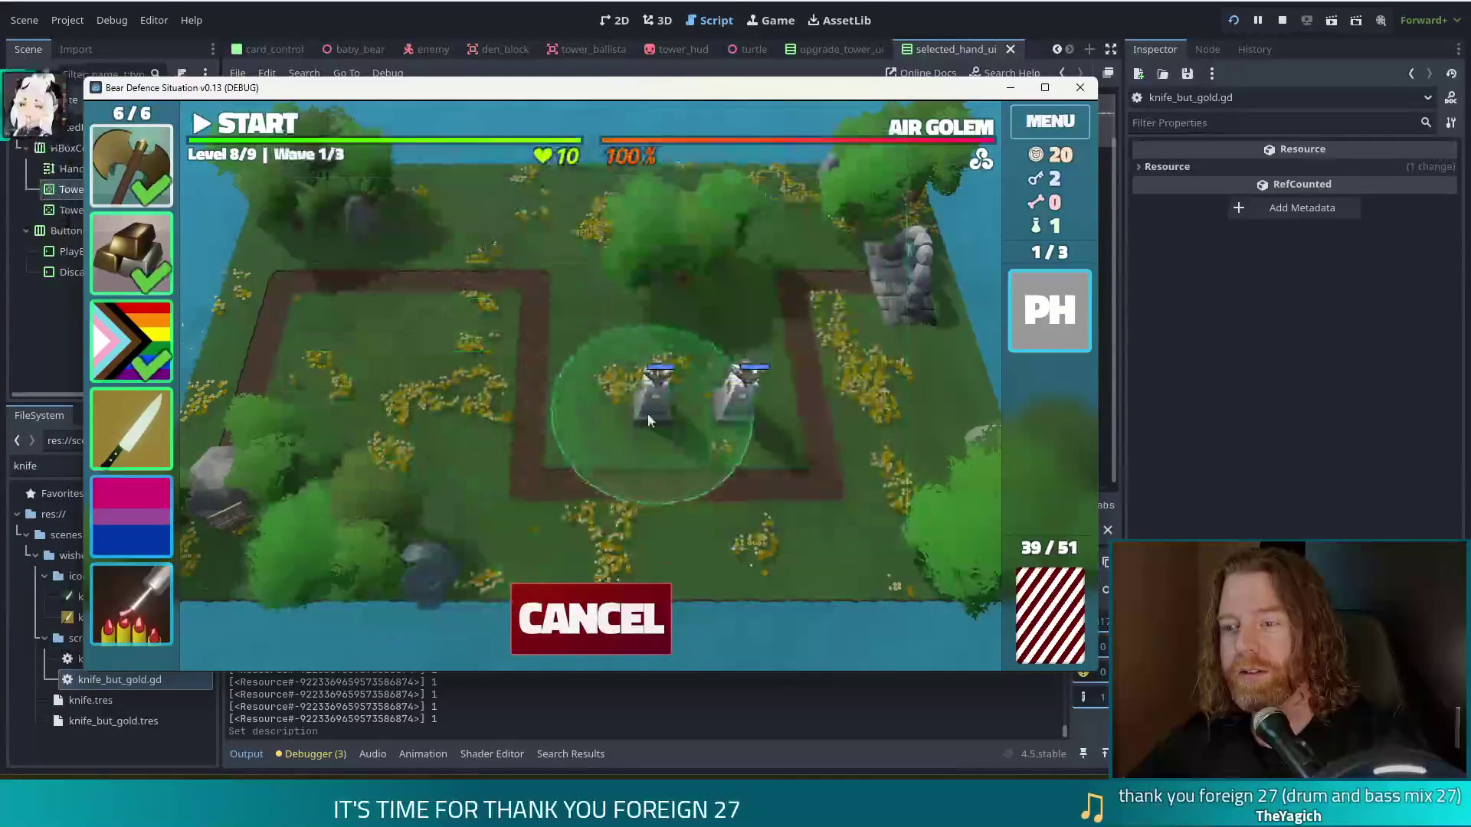
Step: Place the second ballista beside the first and dismiss wave 1's Wave Complete summary
{"action": "left_click", "coordinate": [611, 420]}
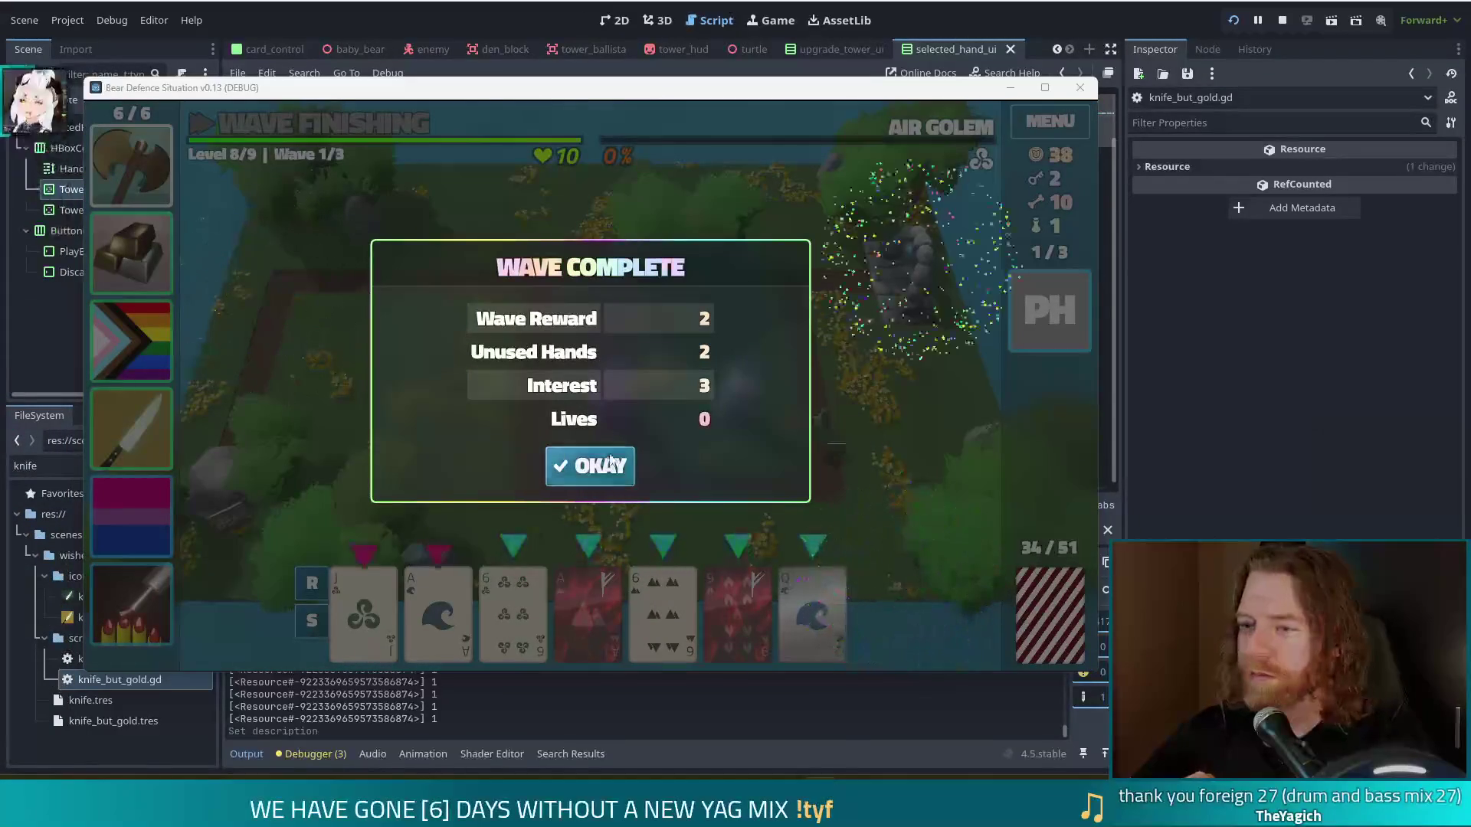
{"action": "left_click", "coordinate": [565, 481]}
Step: Launch wave 2 with Space, beat the Sprinting Air Golem, and close its summary
{"action": "mouse_move", "coordinate": [860, 131]}
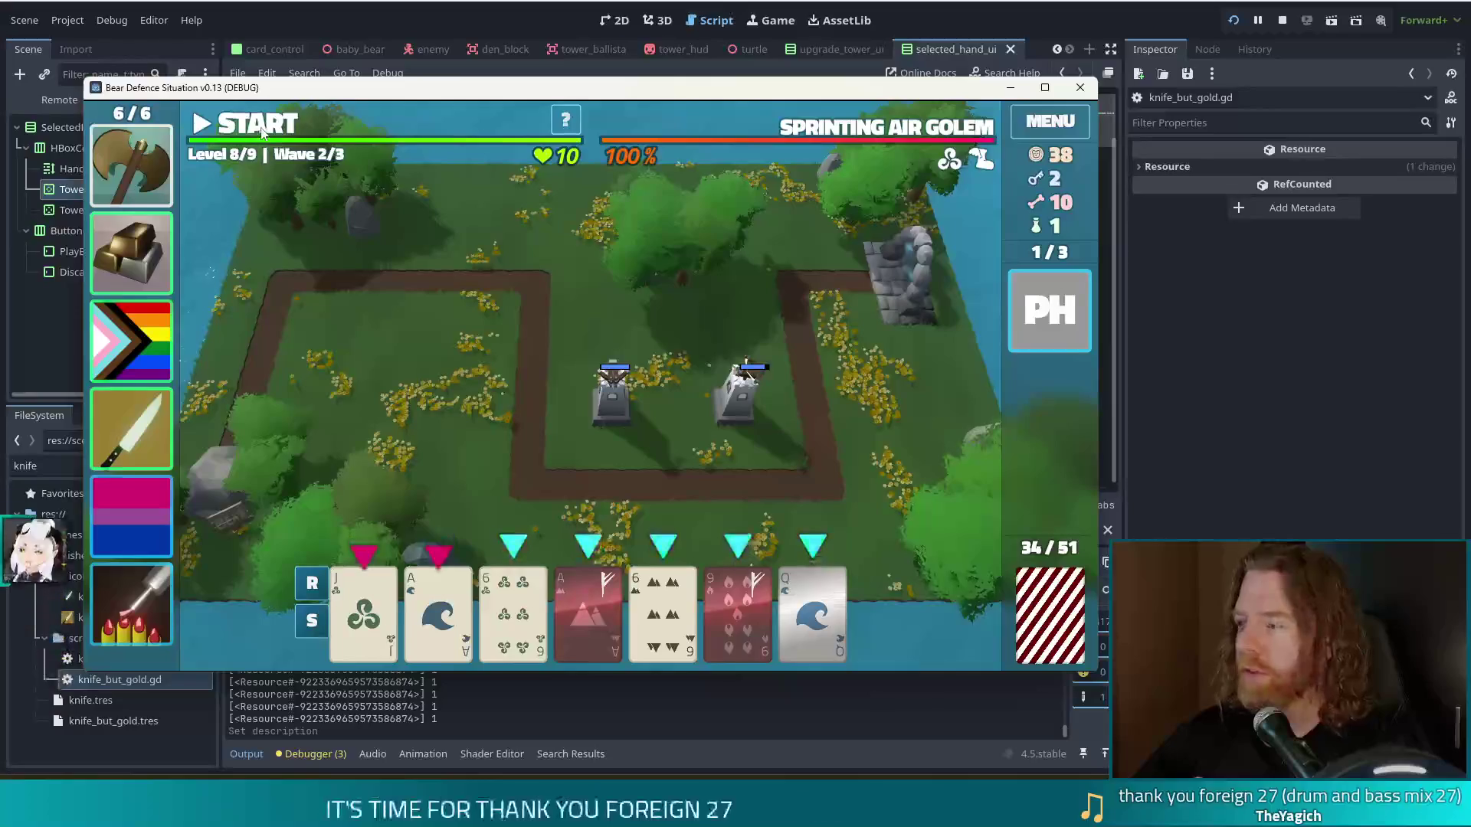
{"action": "key", "text": "space"}
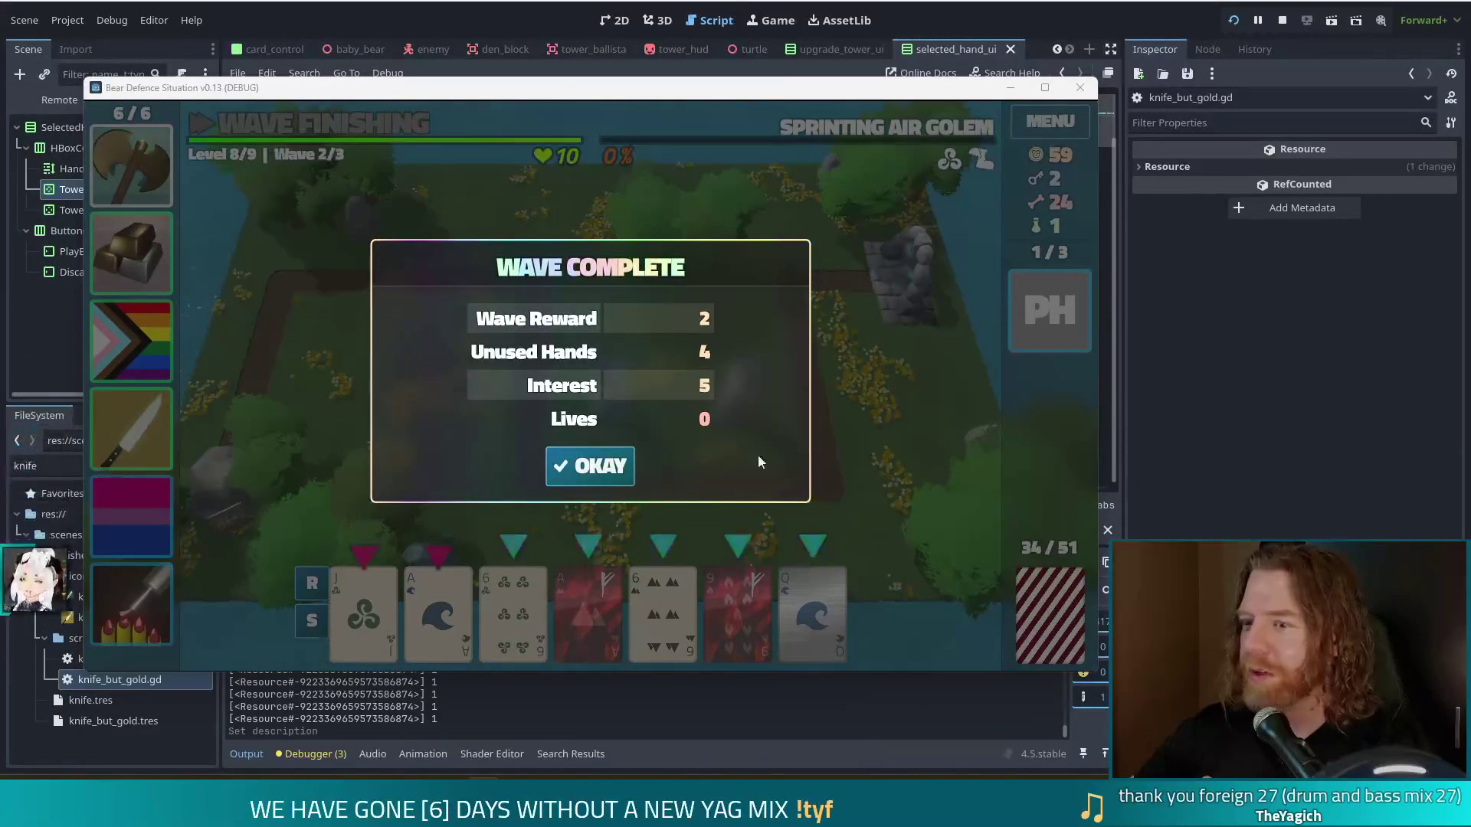
{"action": "left_click", "coordinate": [591, 468]}
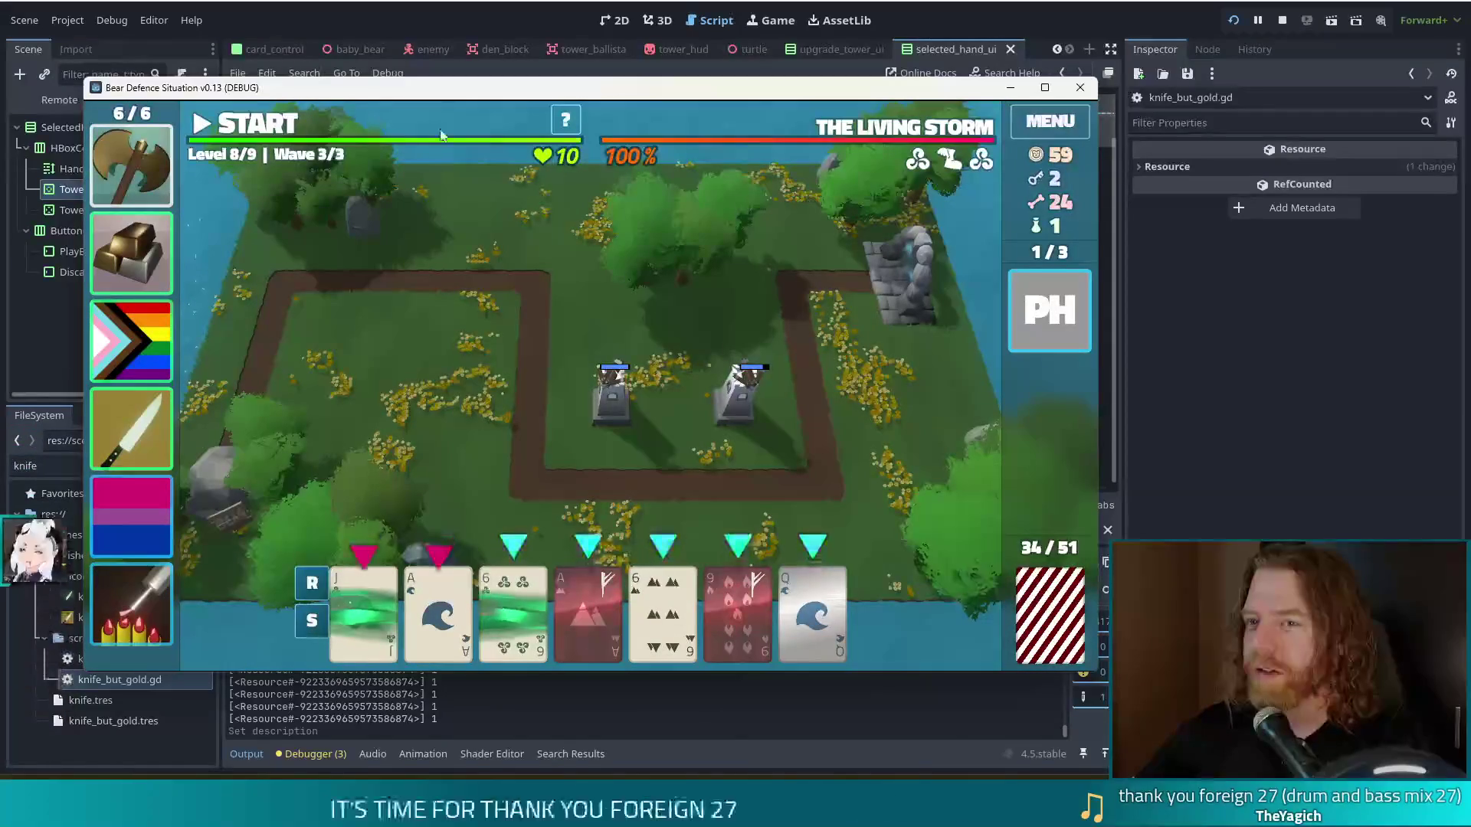
Step: View The Living Storm wave details, then dismiss wave 3's Wave Complete summary
{"action": "mouse_move", "coordinate": [919, 135]}
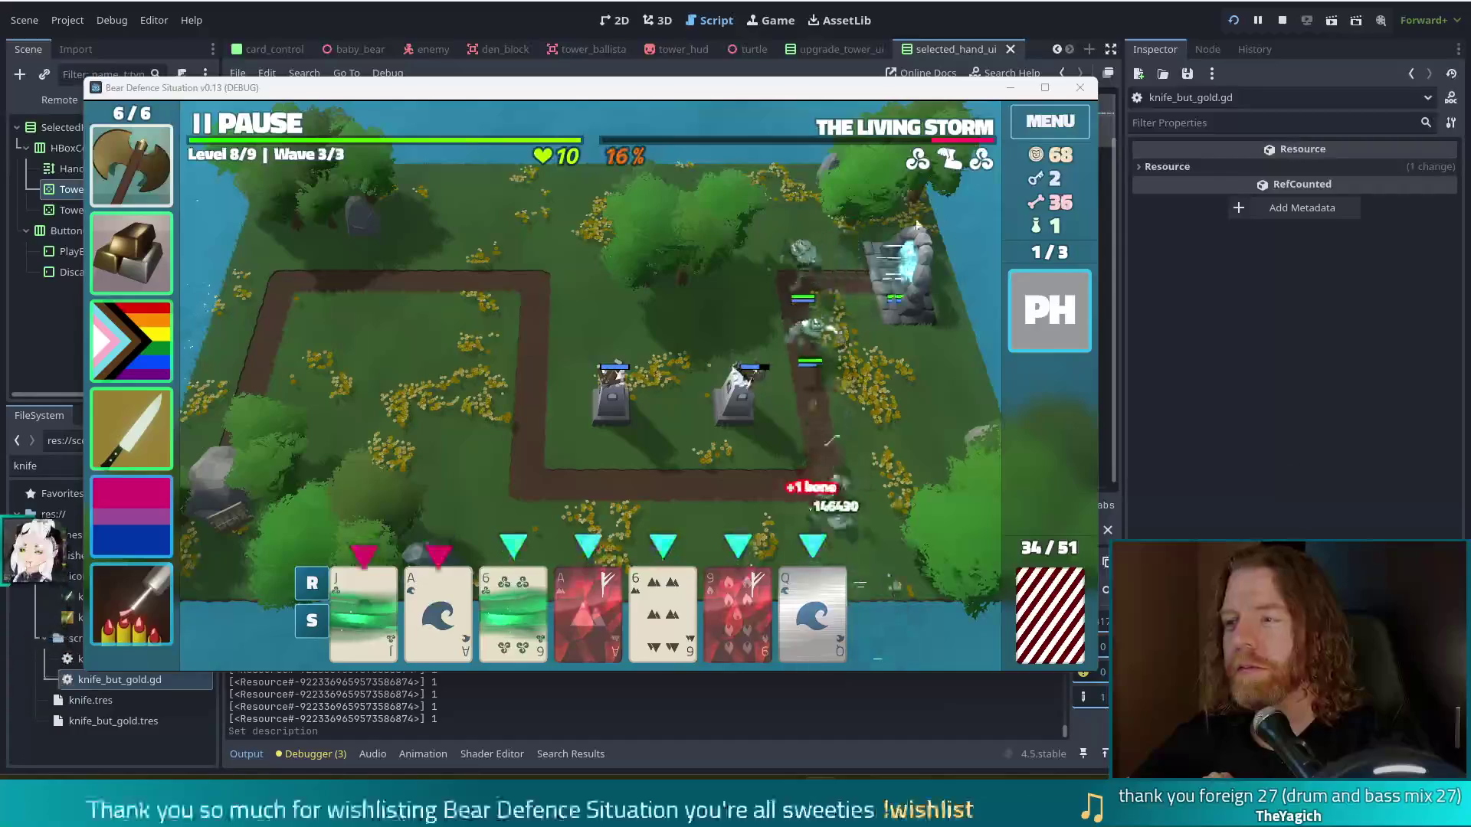
{"action": "left_click", "coordinate": [917, 131]}
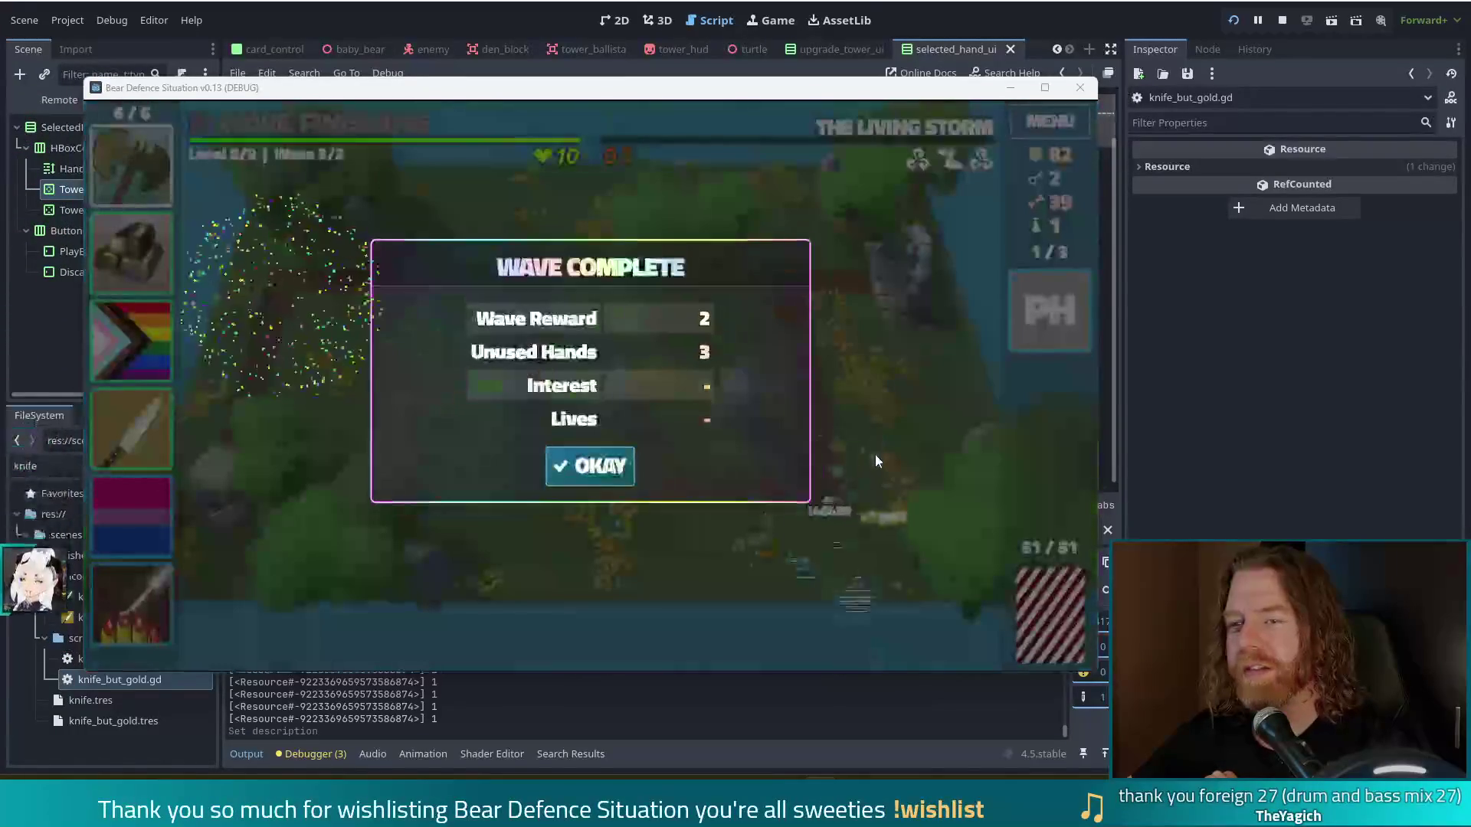
{"action": "left_click", "coordinate": [591, 470]}
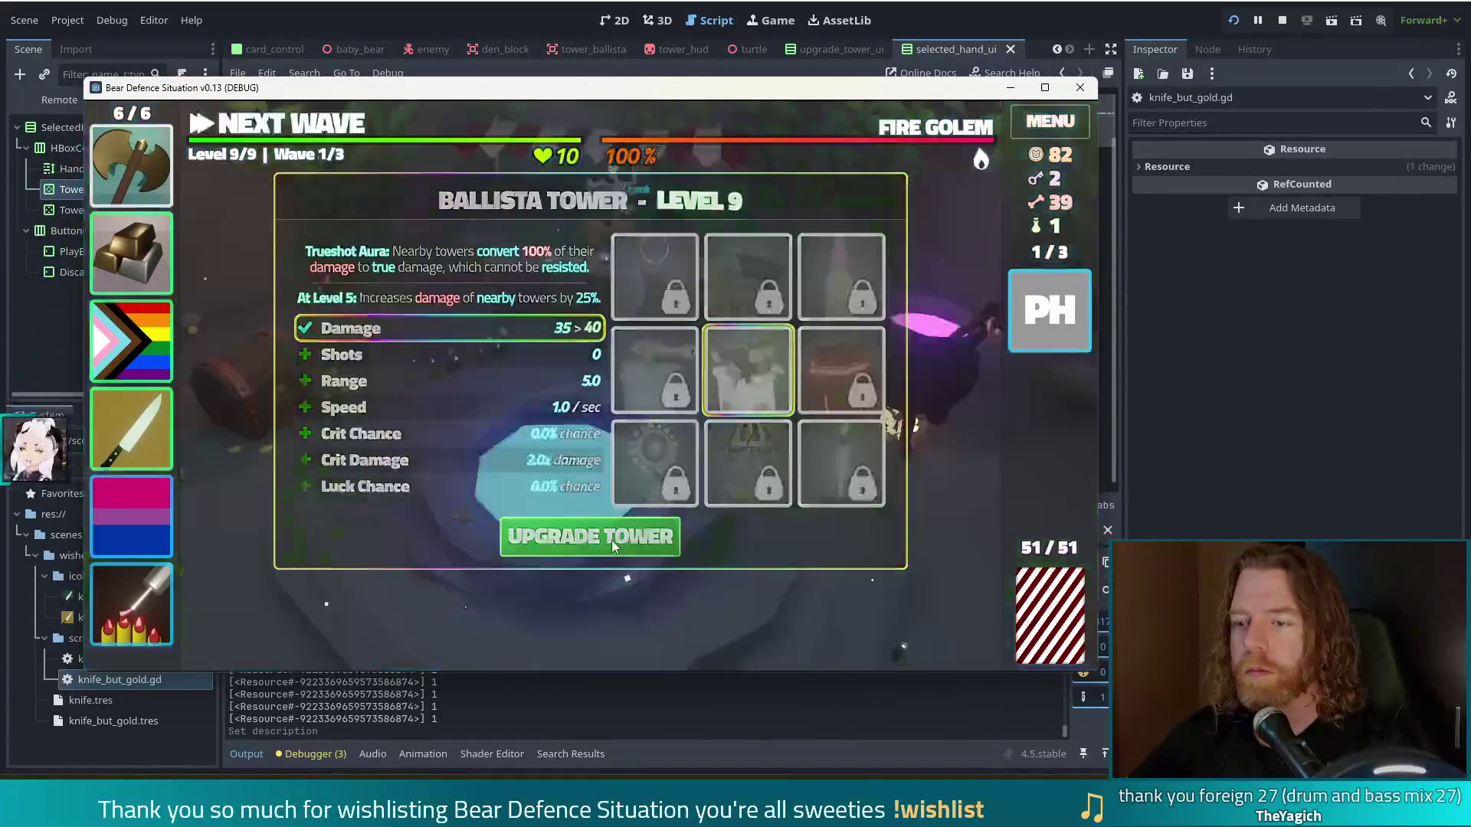
Step: Close the Ballista Tower Level 9 upgrade details (Damage 35 > 40)
{"action": "left_click", "coordinate": [611, 540]}
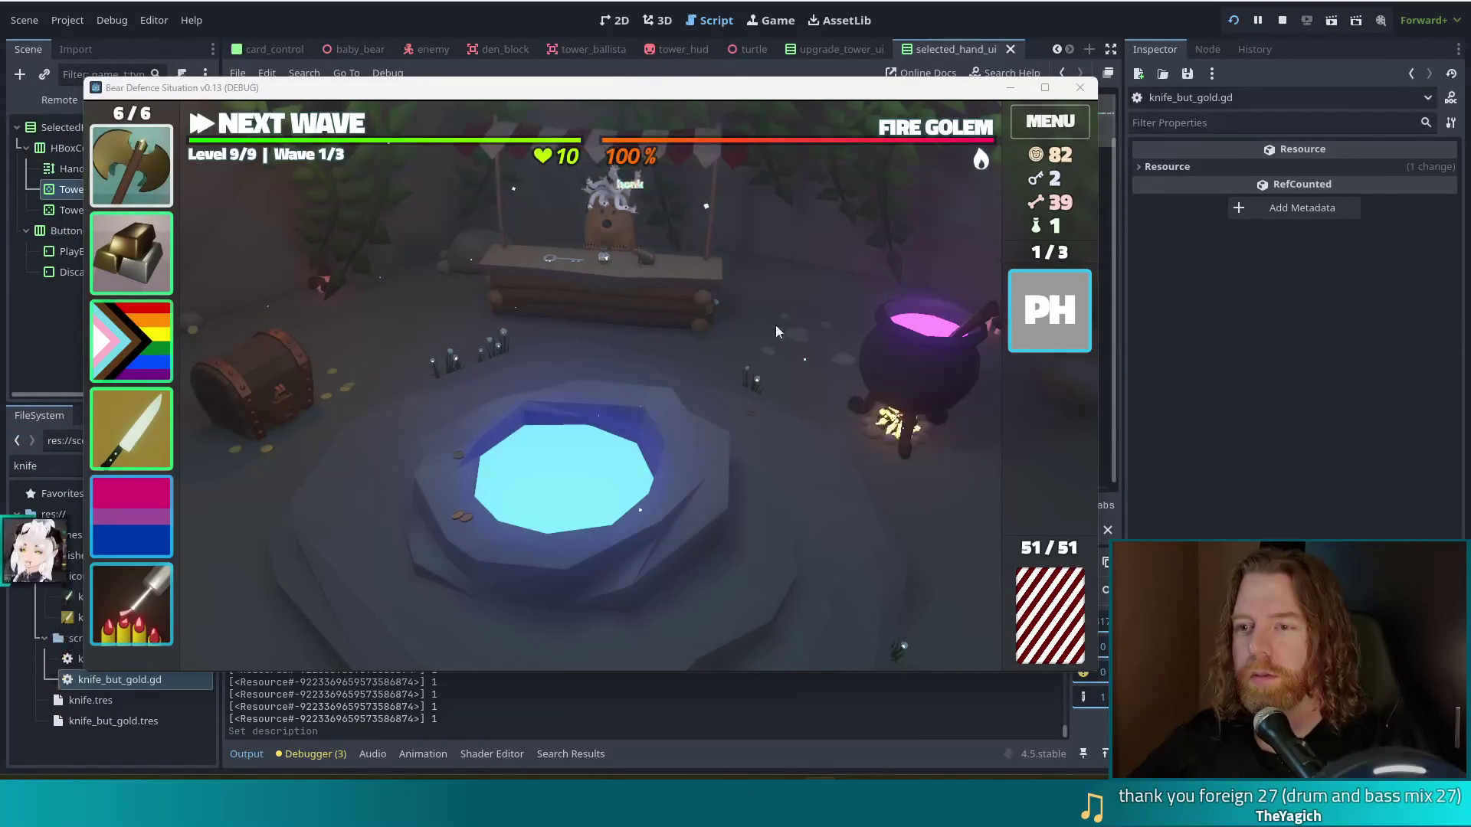
Step: Buy the Venture Capytalist at the stall shop for 15 gold and close the shop
{"action": "left_click", "coordinate": [688, 308]}
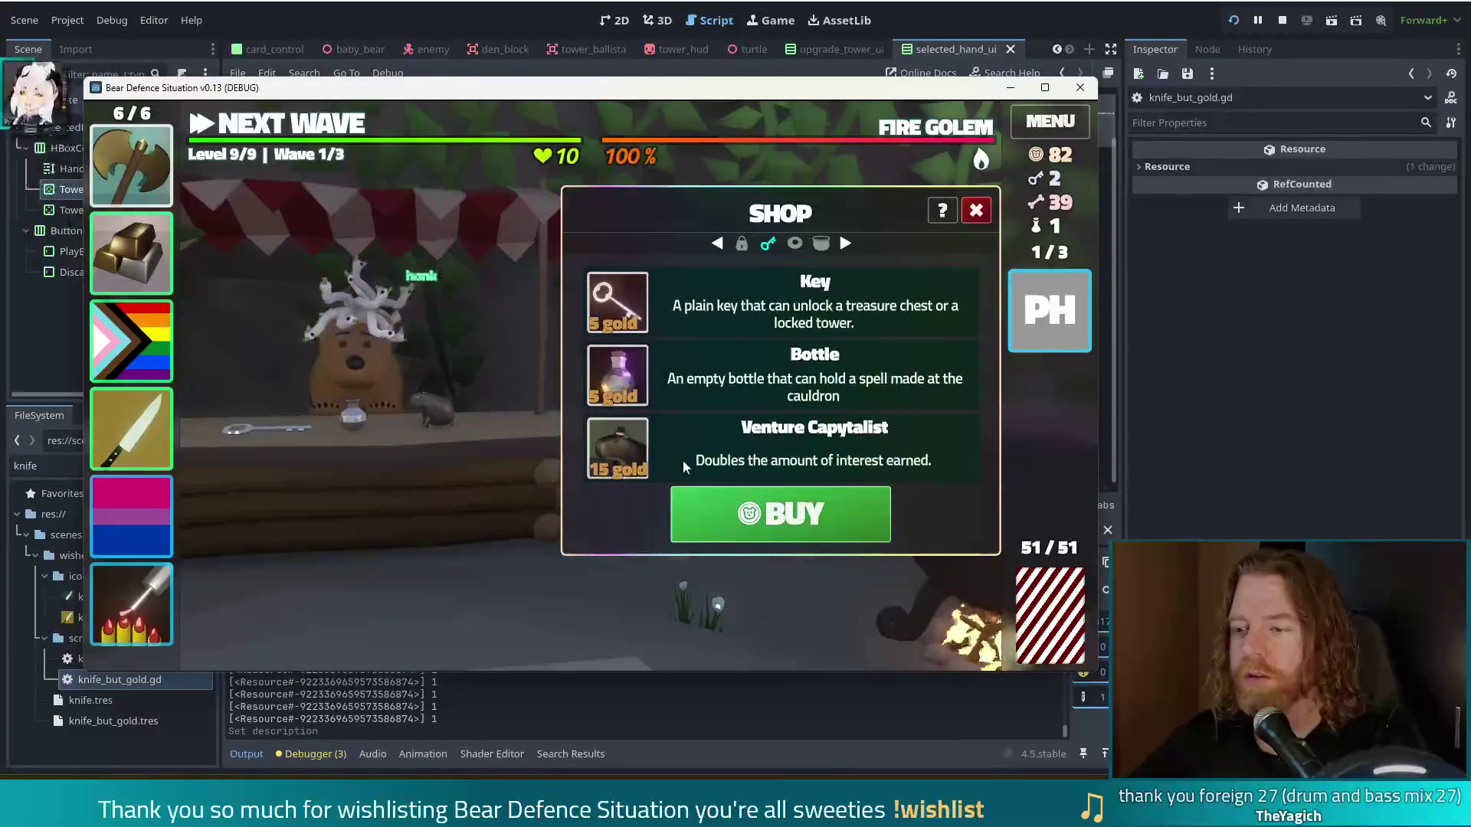
{"action": "left_click", "coordinate": [682, 458]}
{"action": "left_click", "coordinate": [782, 520]}
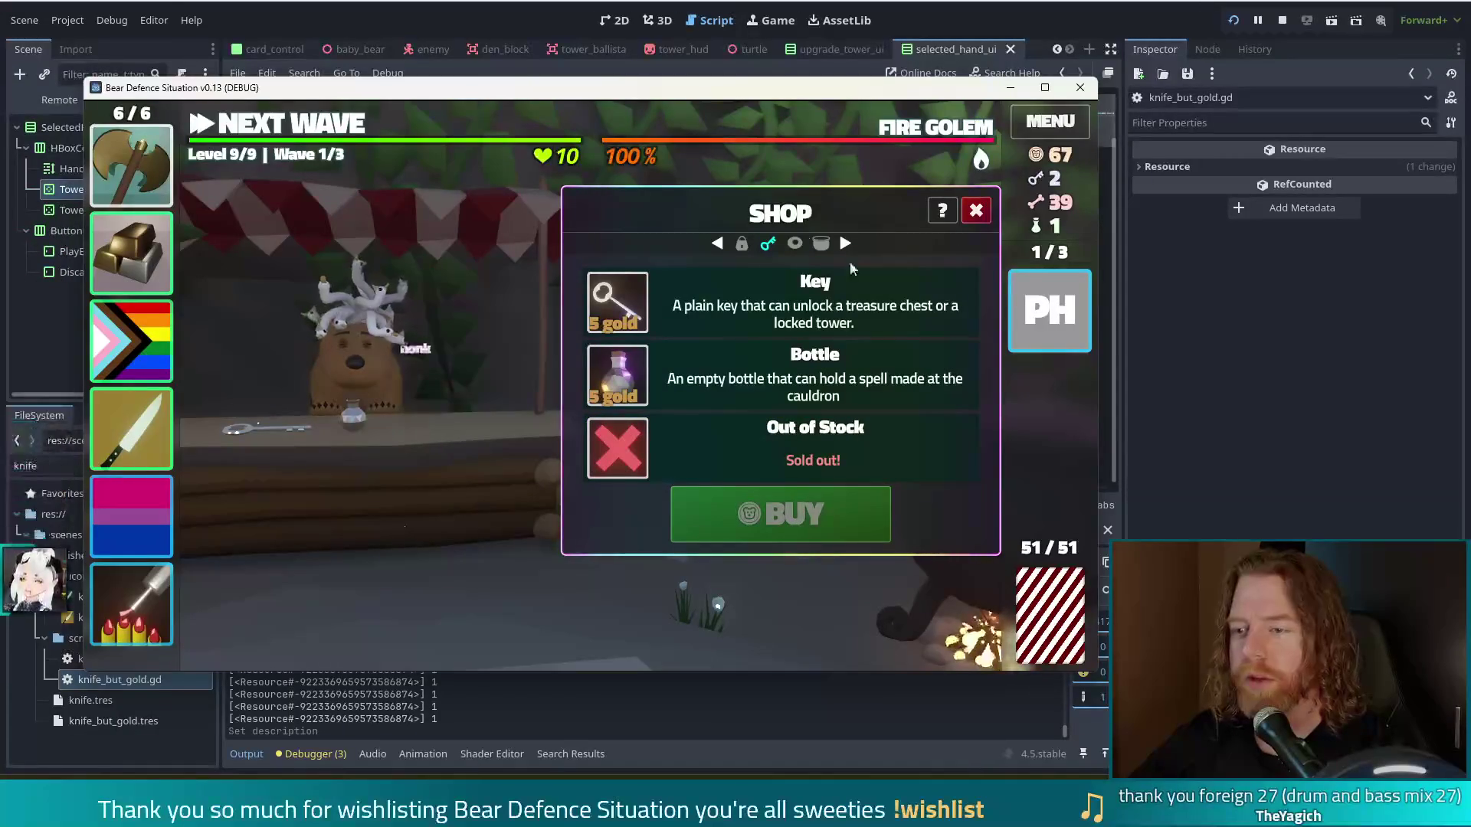
{"action": "left_click", "coordinate": [976, 210]}
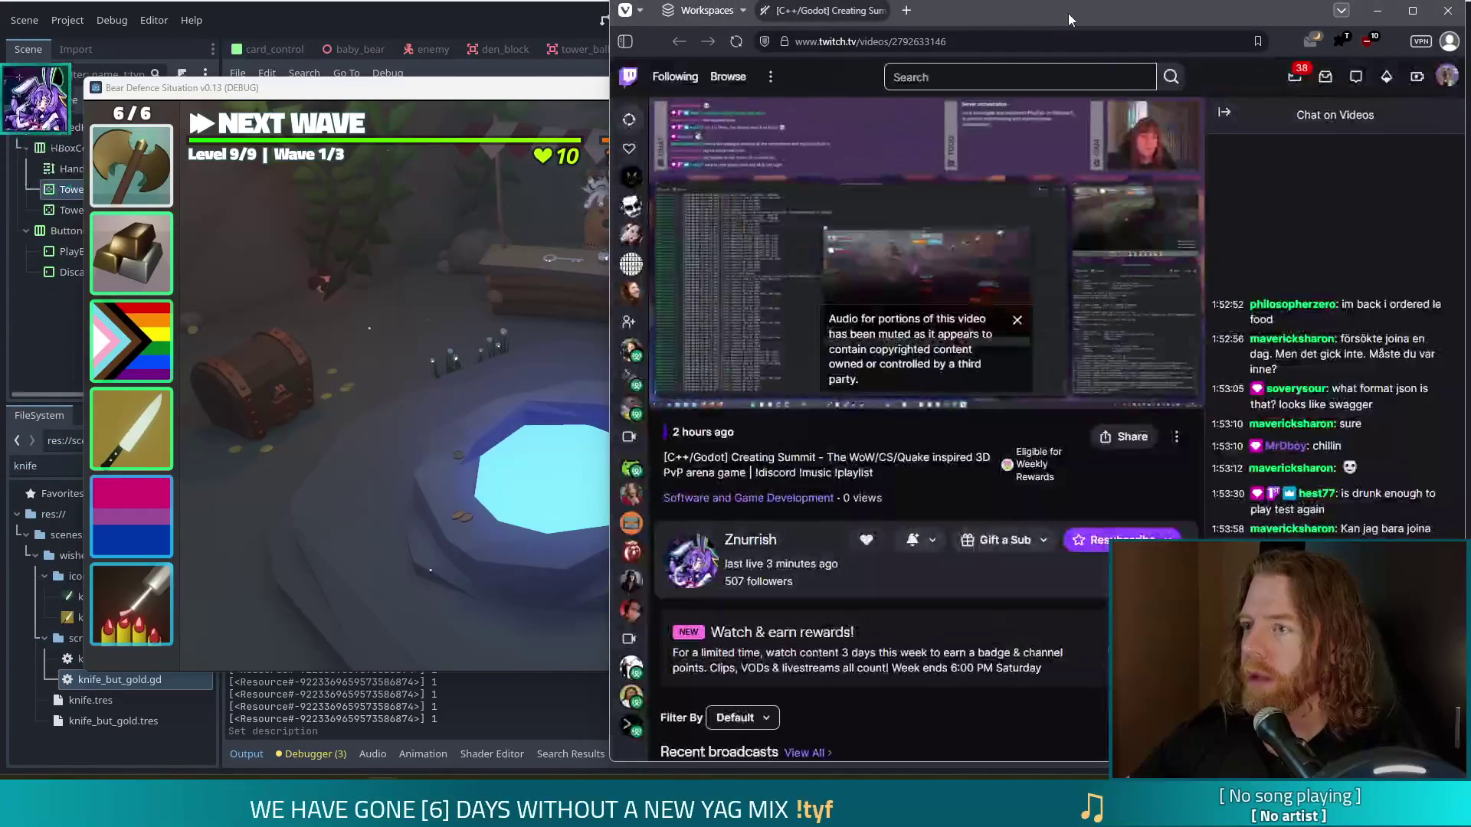
Step: Maximize the browser, dismiss the 'Audio muted' notice, and watch the replay fullscreen
{"action": "double_click", "coordinate": [1068, 12]}
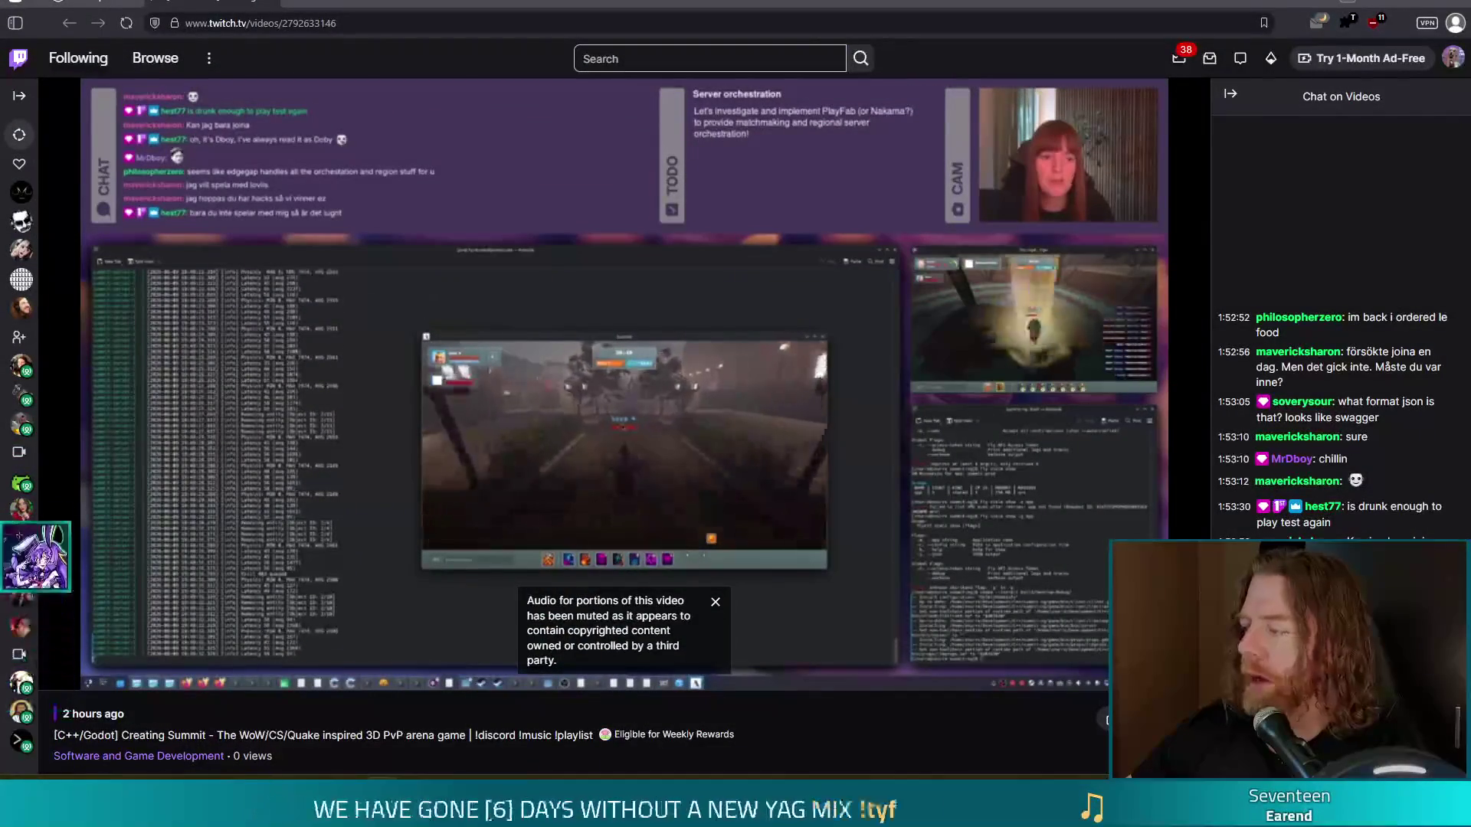
{"action": "mouse_move", "coordinate": [443, 439]}
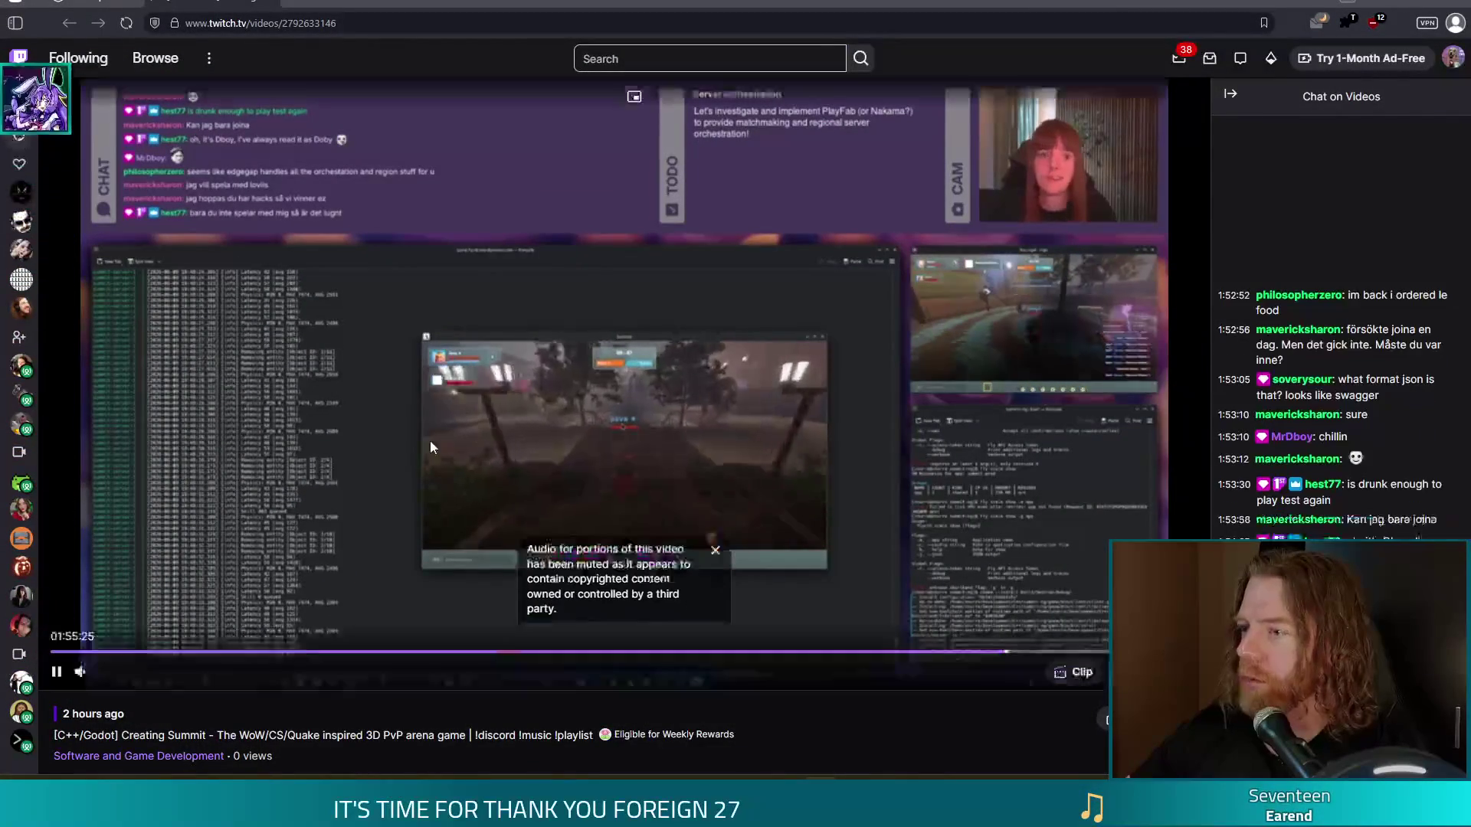
{"action": "left_click", "coordinate": [714, 540]}
{"action": "key", "text": "f"}
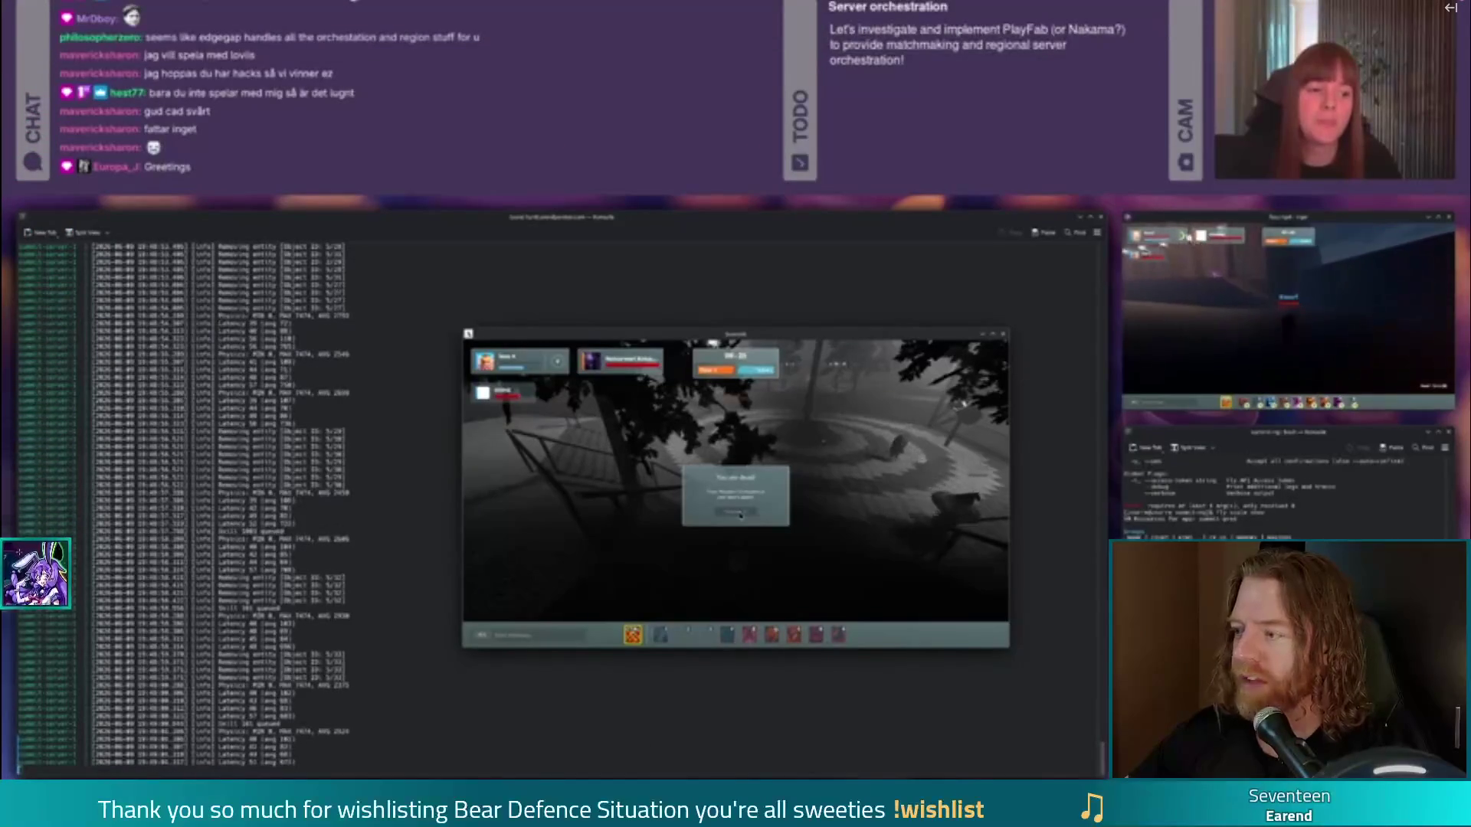
{"action": "mouse_move", "coordinate": [1171, 494]}
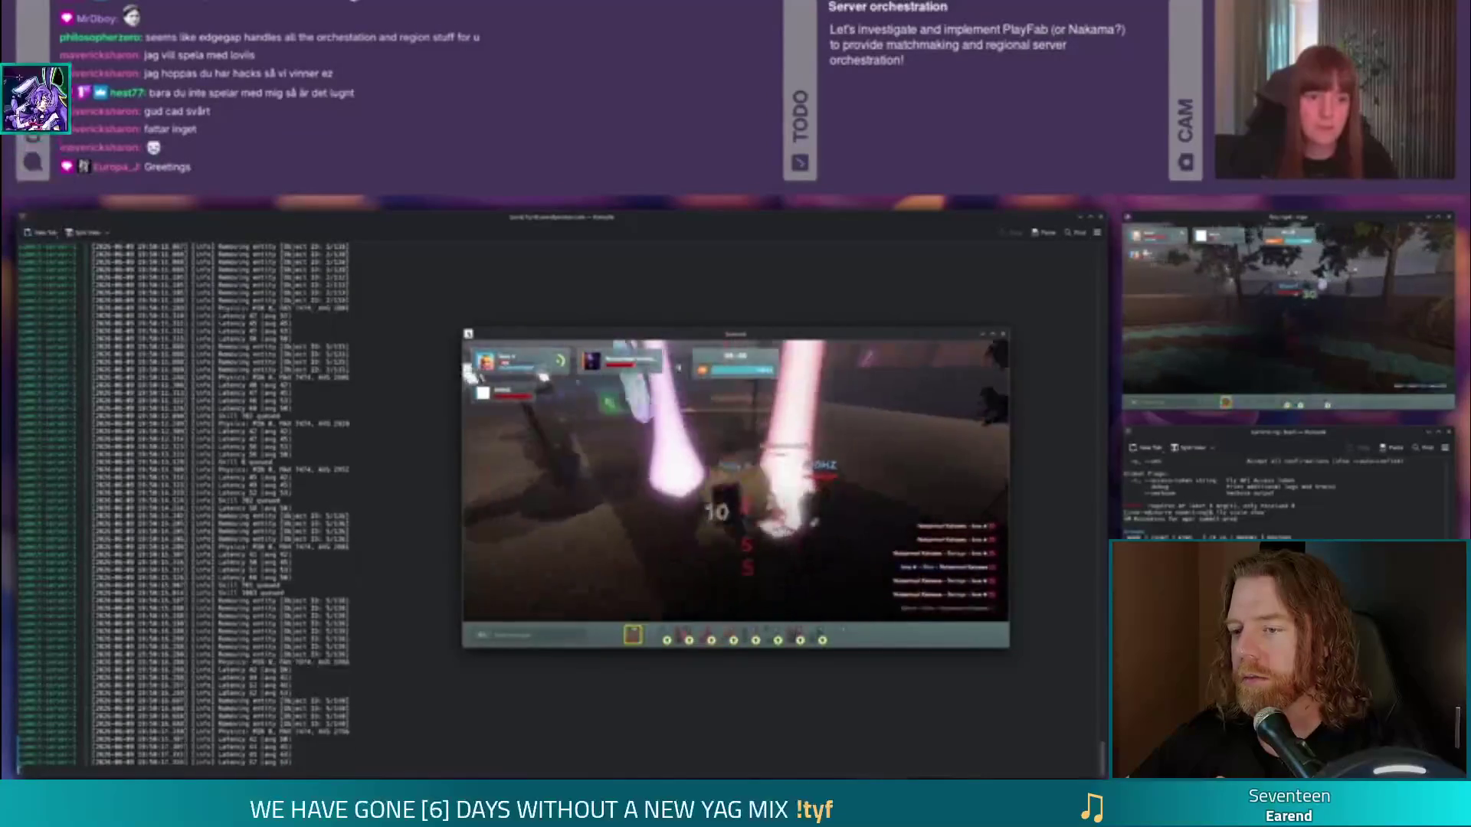
{"action": "mouse_move", "coordinate": [736, 414]}
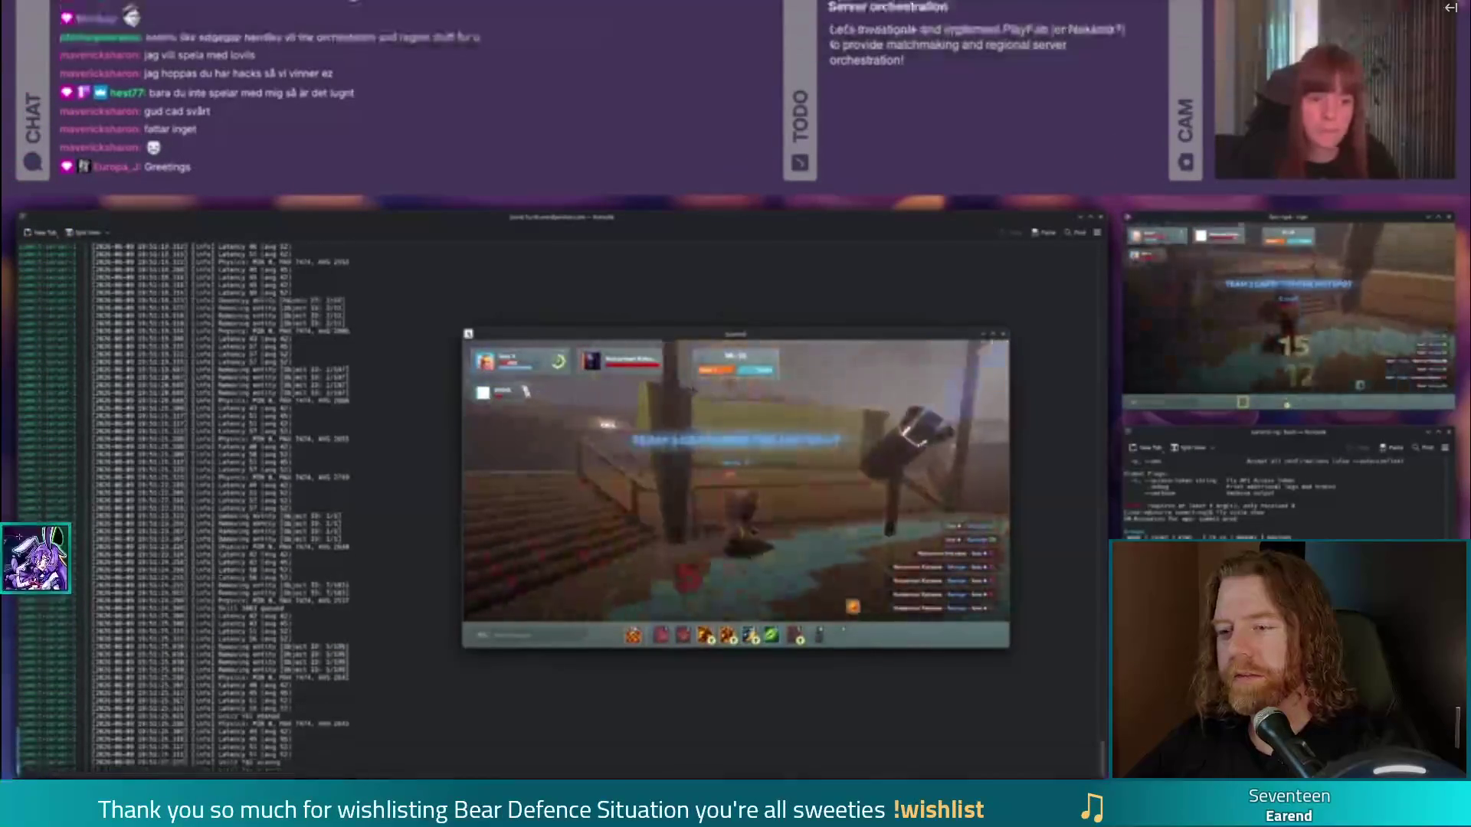
Step: Exit fullscreen on the Twitch replay and switch back to the running game
{"action": "mouse_move", "coordinate": [1445, 476]}
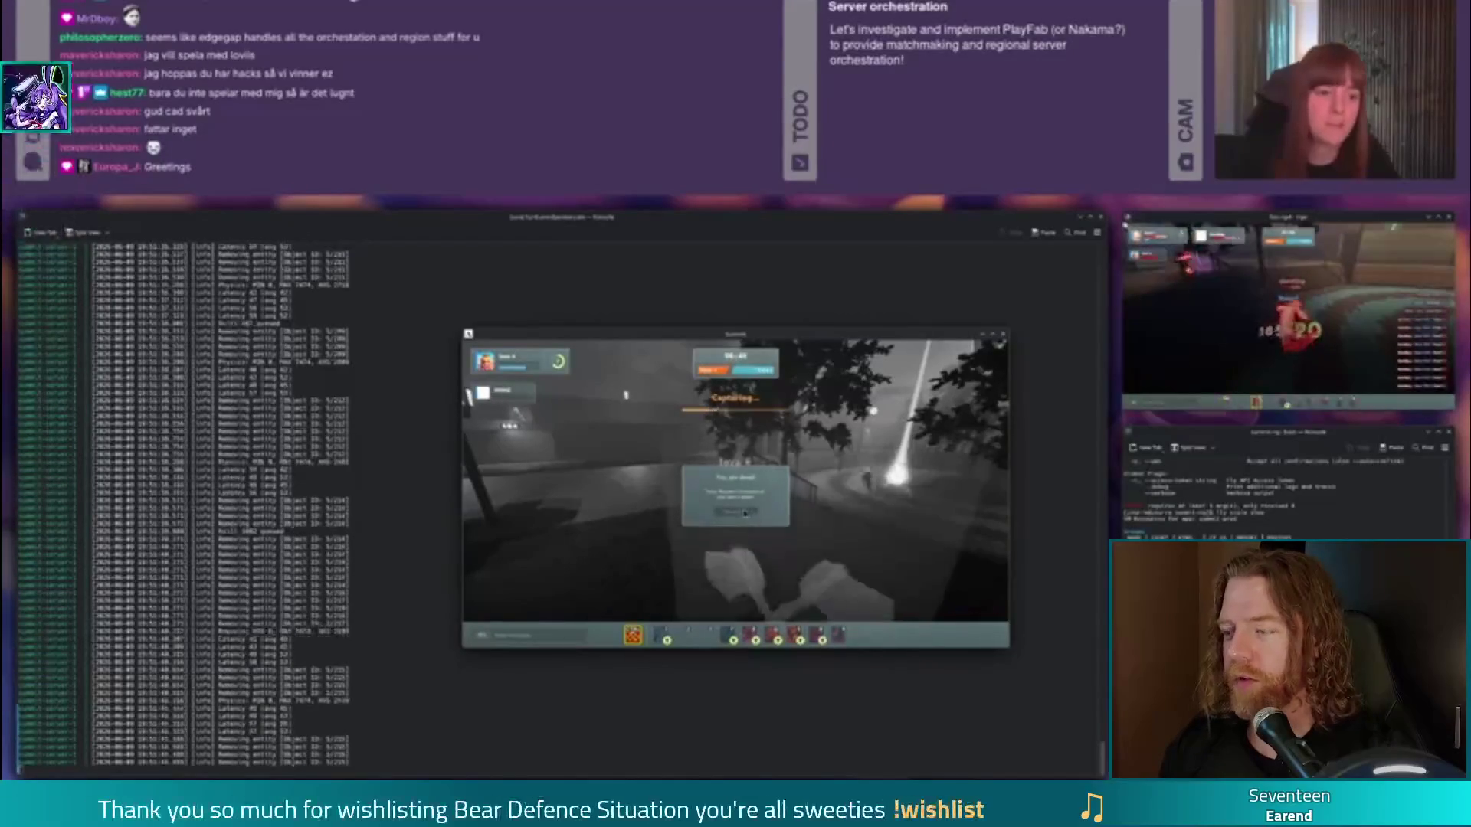
{"action": "left_click", "coordinate": [737, 513]}
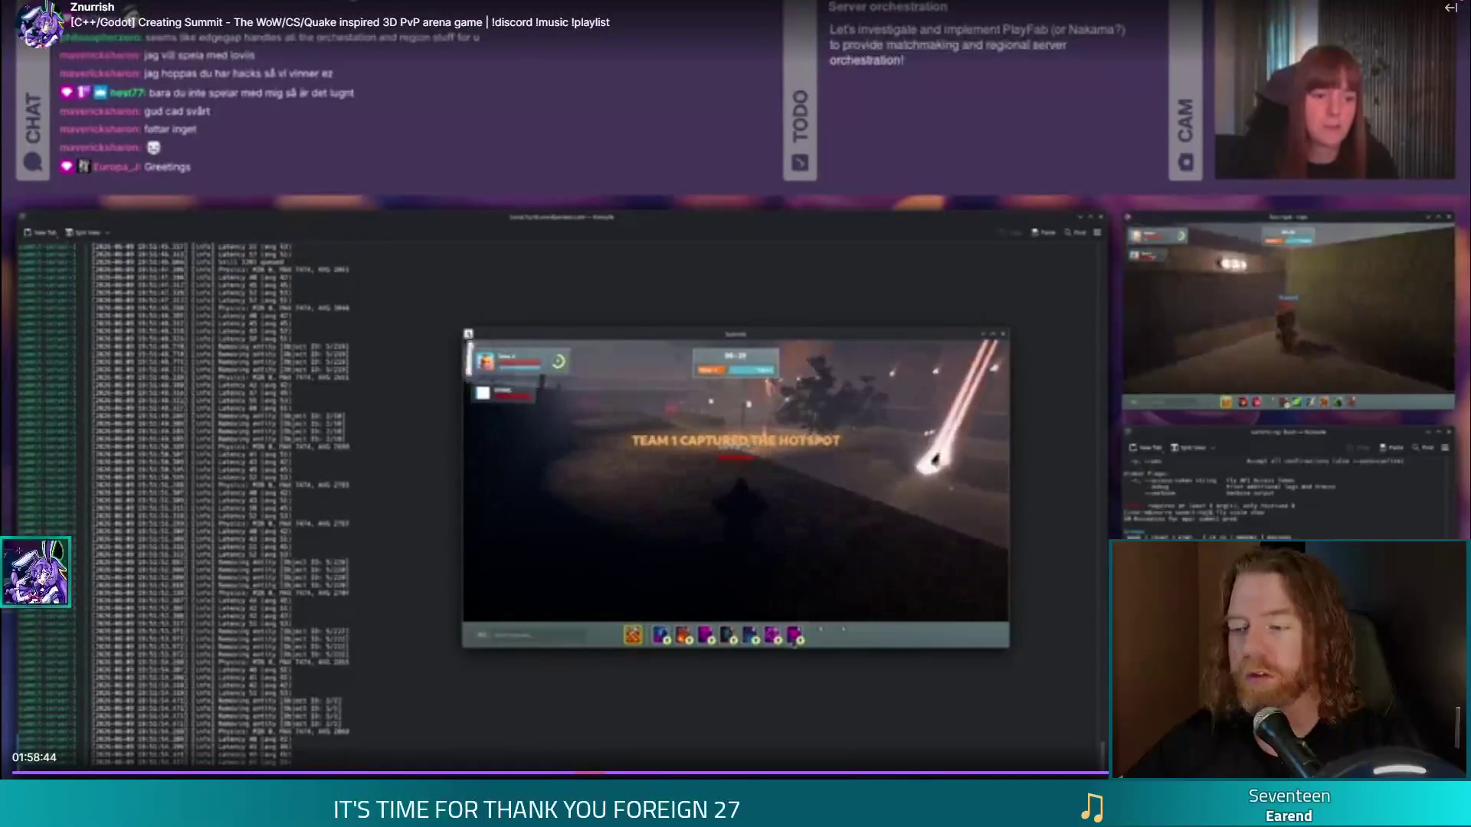
{"action": "key", "text": "Escape"}
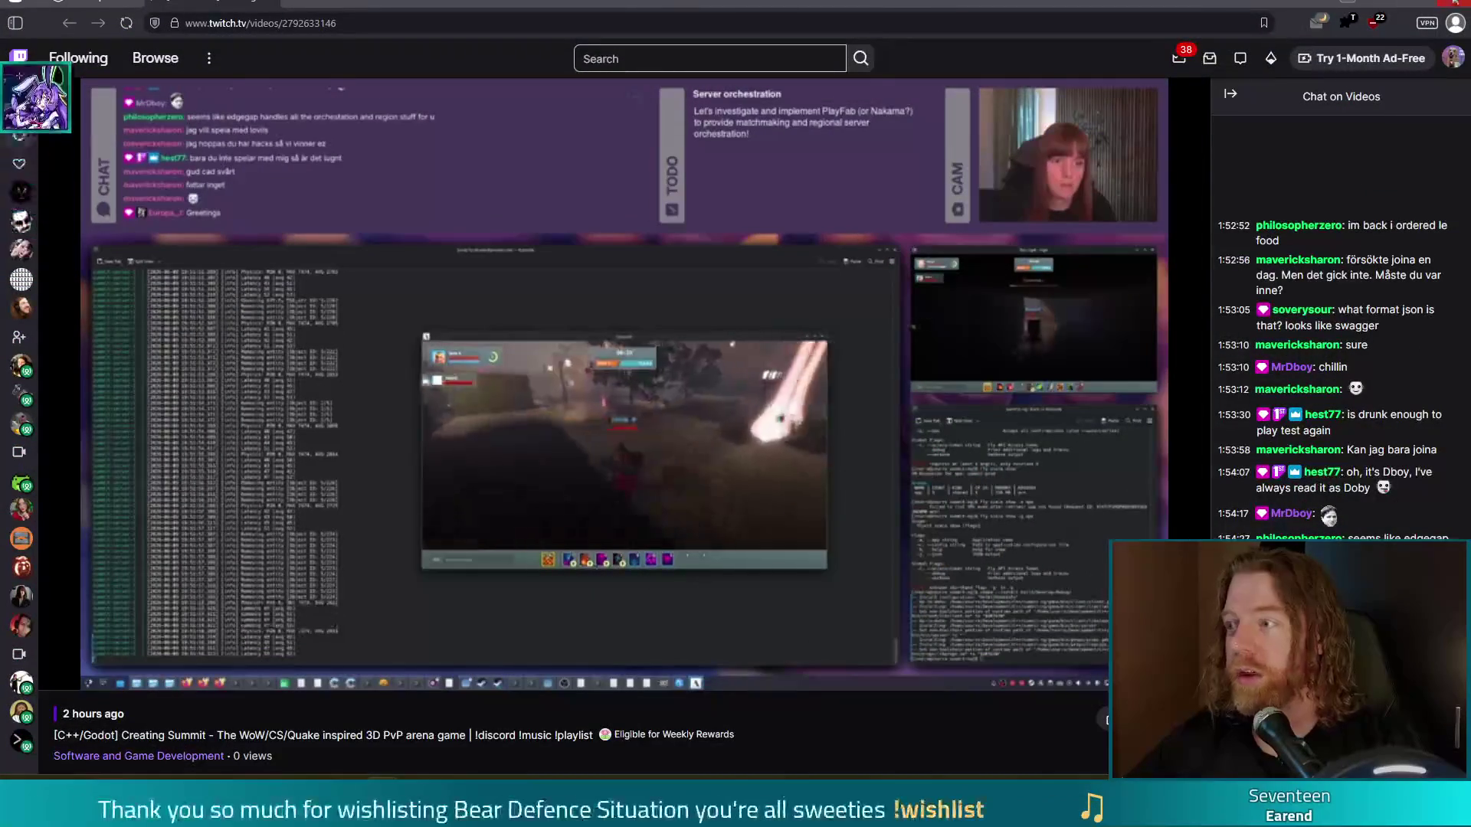
{"action": "key", "text": "alt+Tab"}
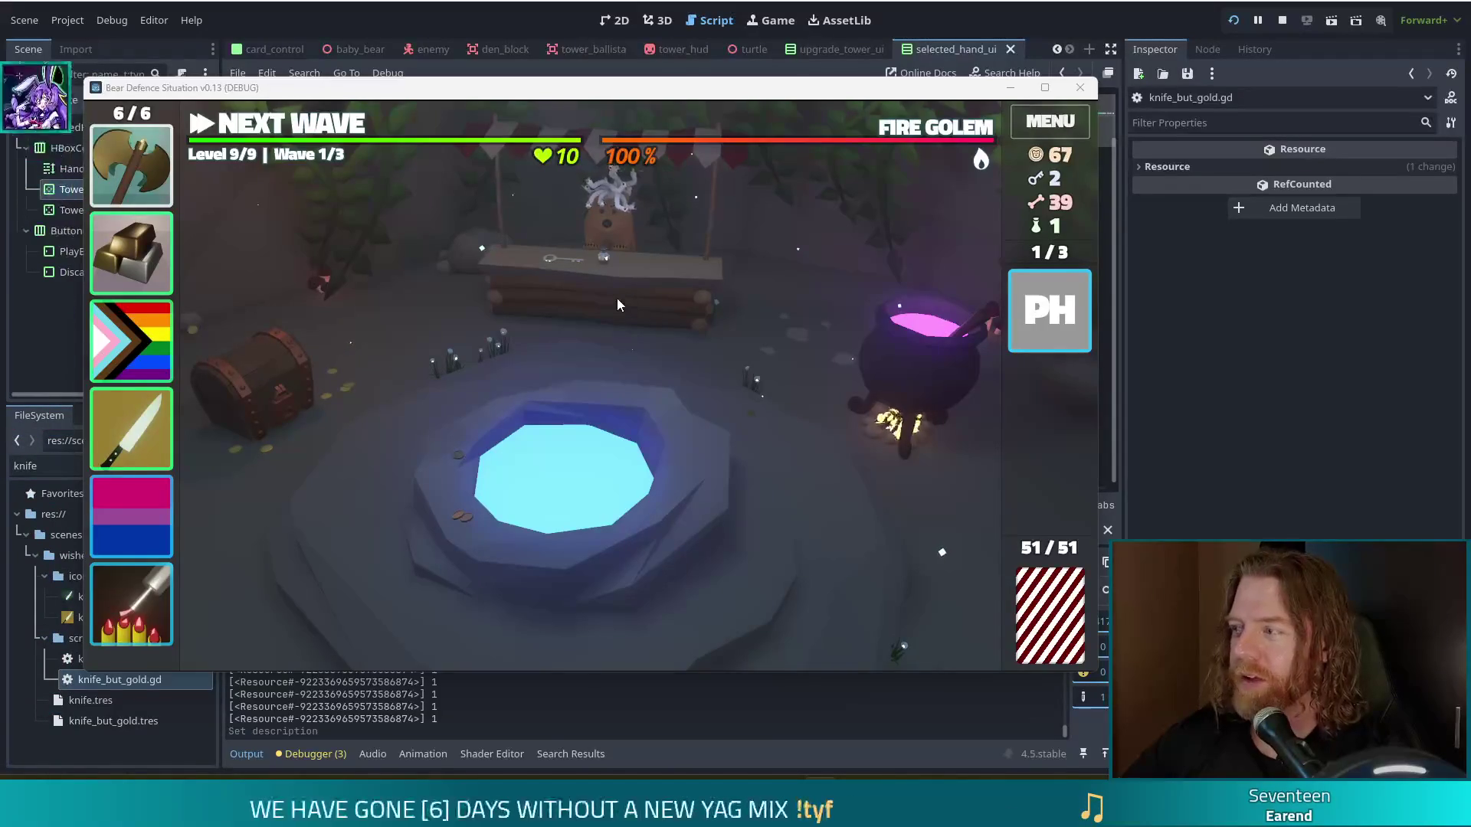
Step: Reopen the stall shop offering a Key and a Bottle, then pet the bear at the stand
{"action": "left_click", "coordinate": [638, 305]}
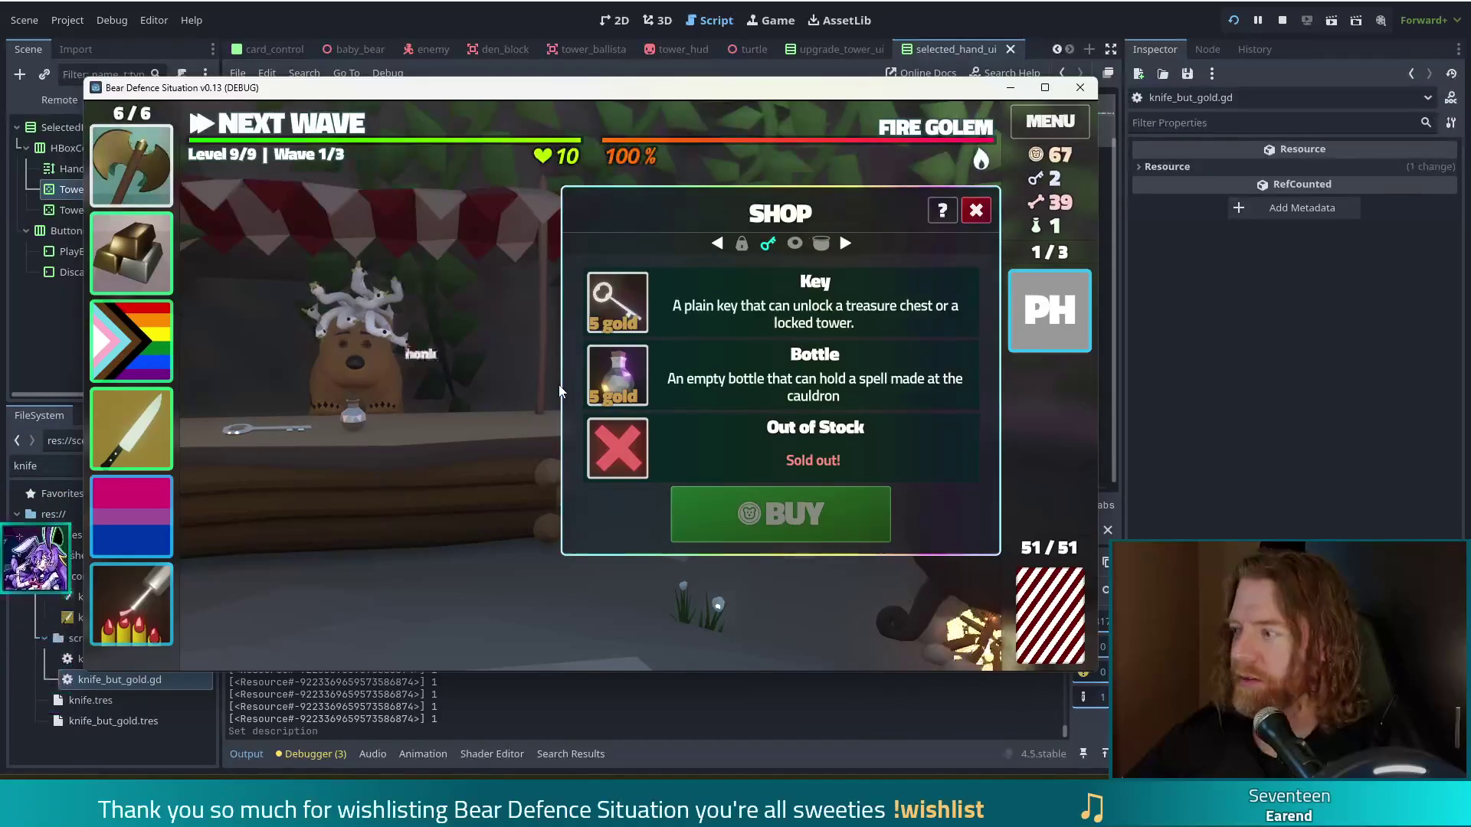
{"action": "left_click", "coordinate": [344, 383]}
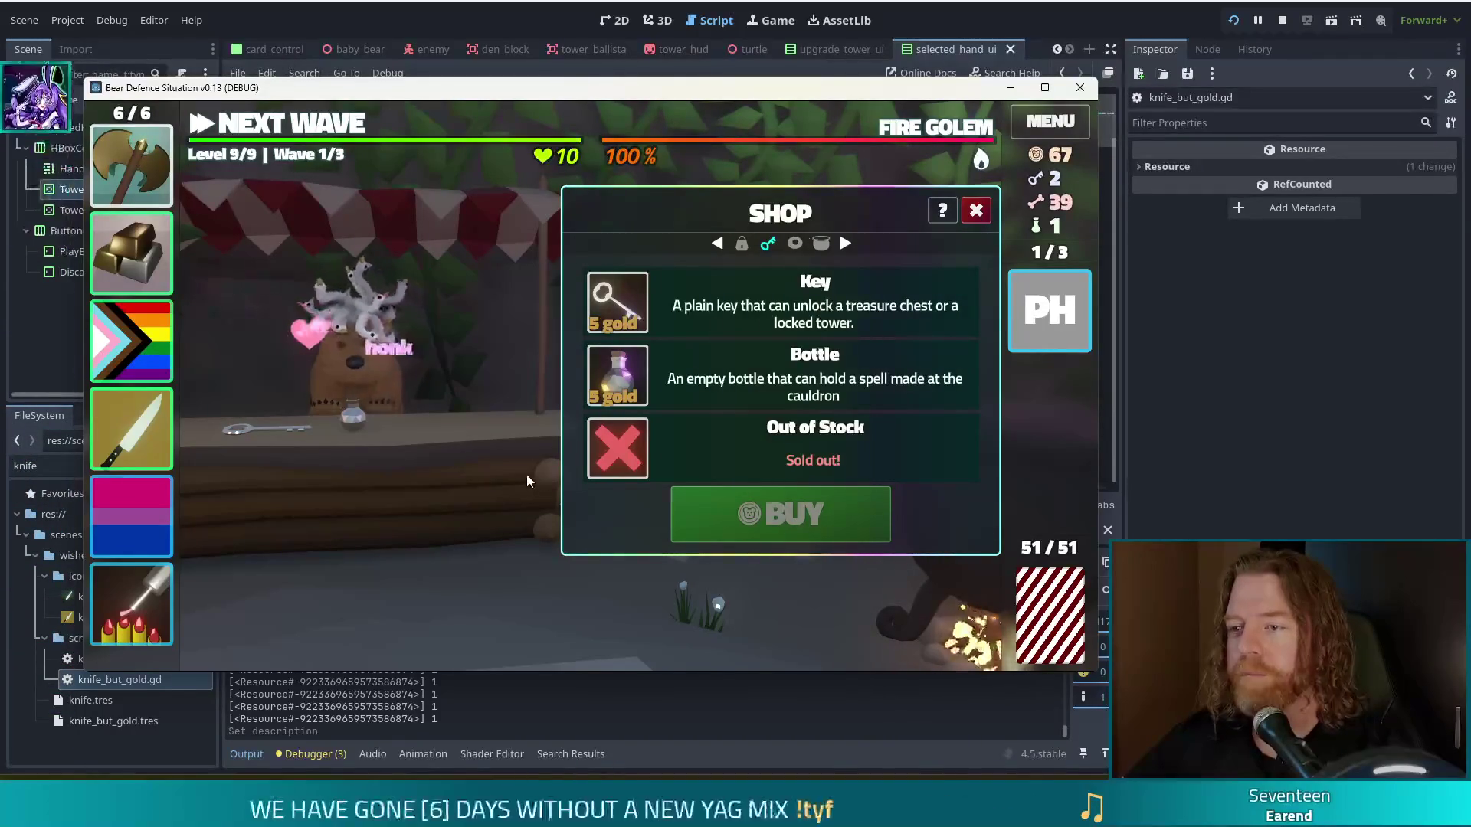
Step: Buy the Key and the Bottle at 5 gold each, leaving 57 gold, and go to the cauldron
{"action": "left_click", "coordinate": [715, 310]}
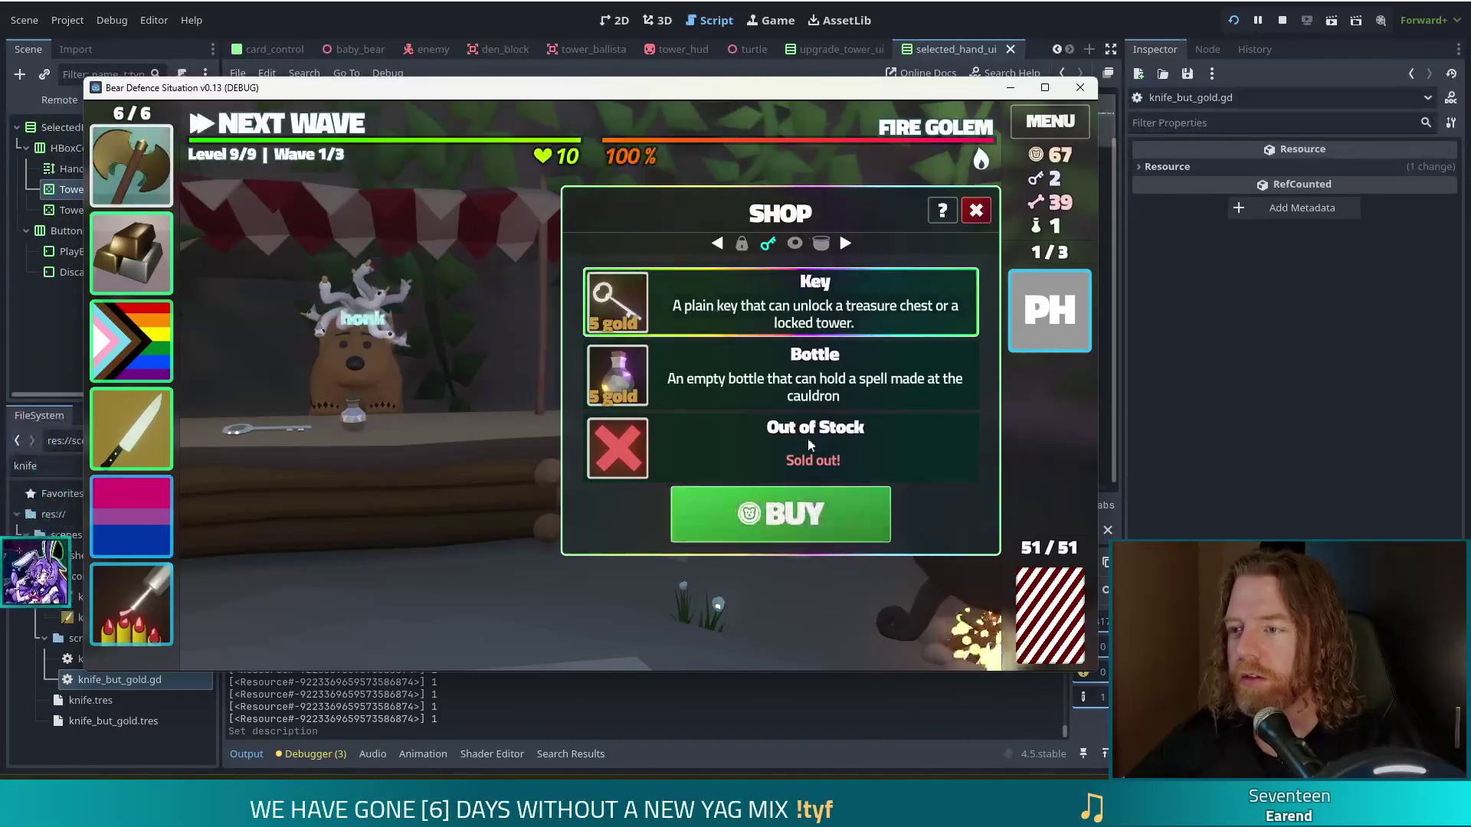
{"action": "left_click", "coordinate": [791, 532]}
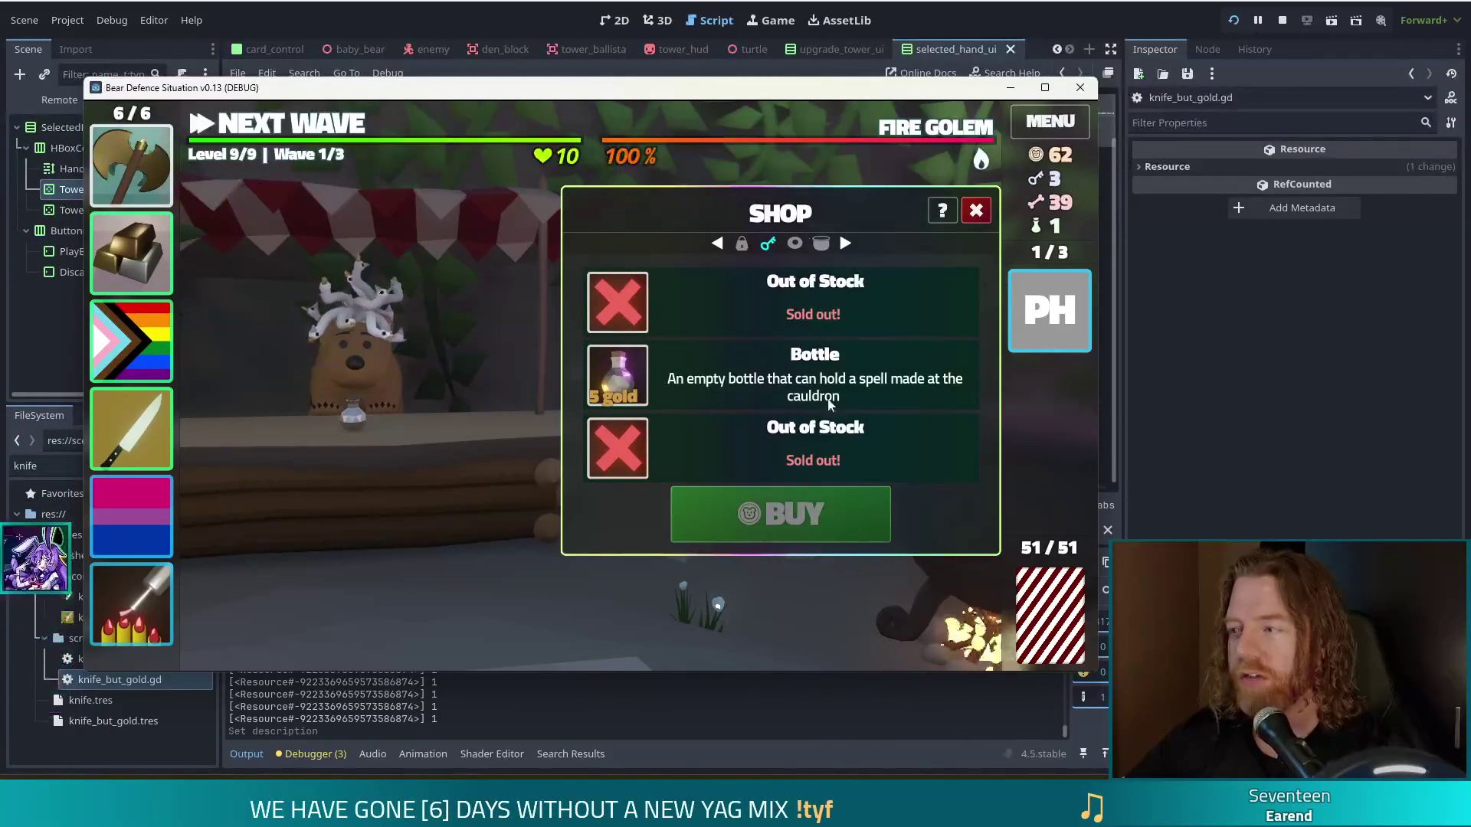
{"action": "left_click", "coordinate": [747, 394]}
{"action": "left_click", "coordinate": [820, 525]}
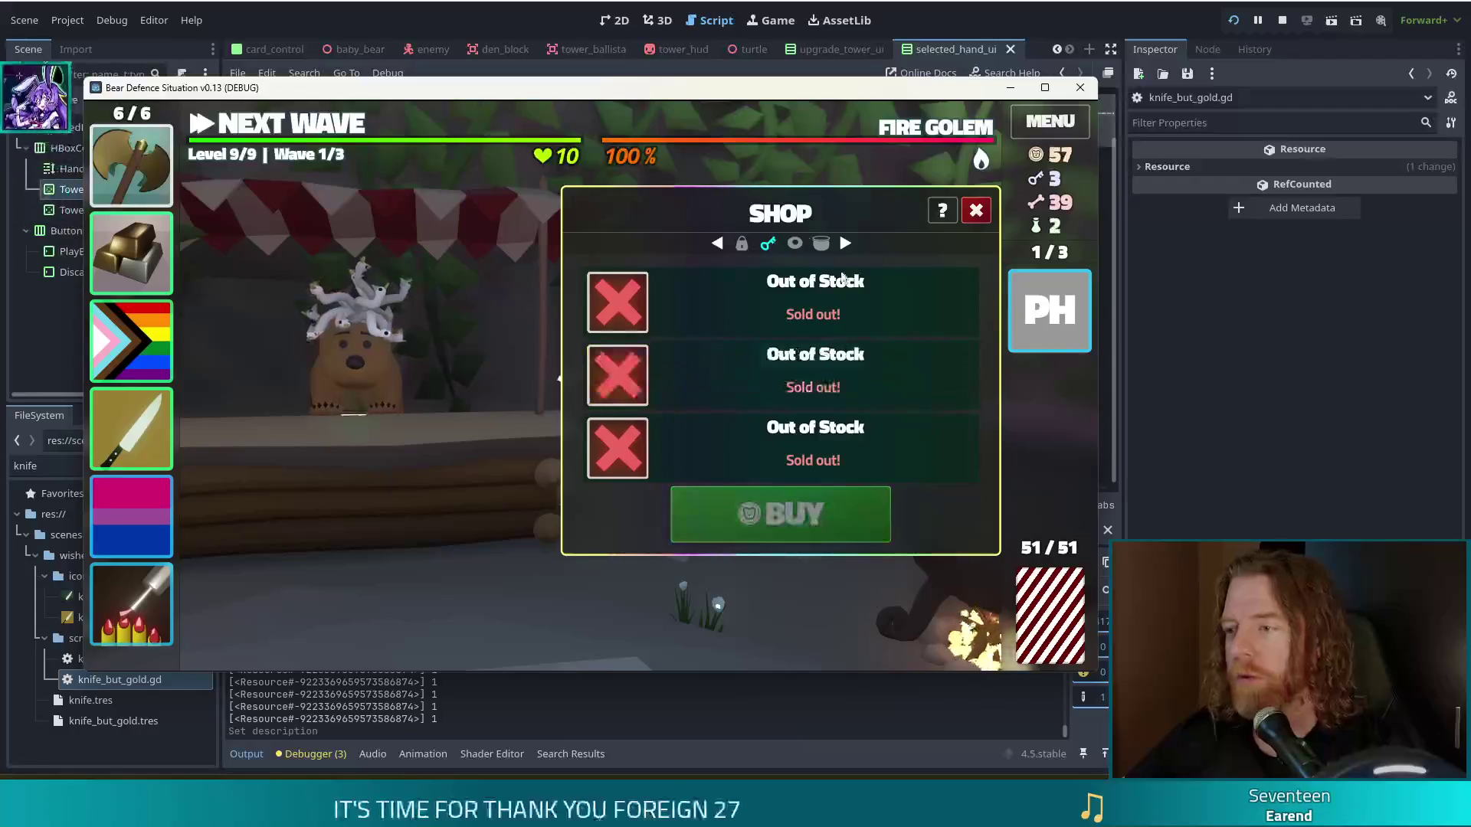
{"action": "left_click", "coordinate": [977, 211]}
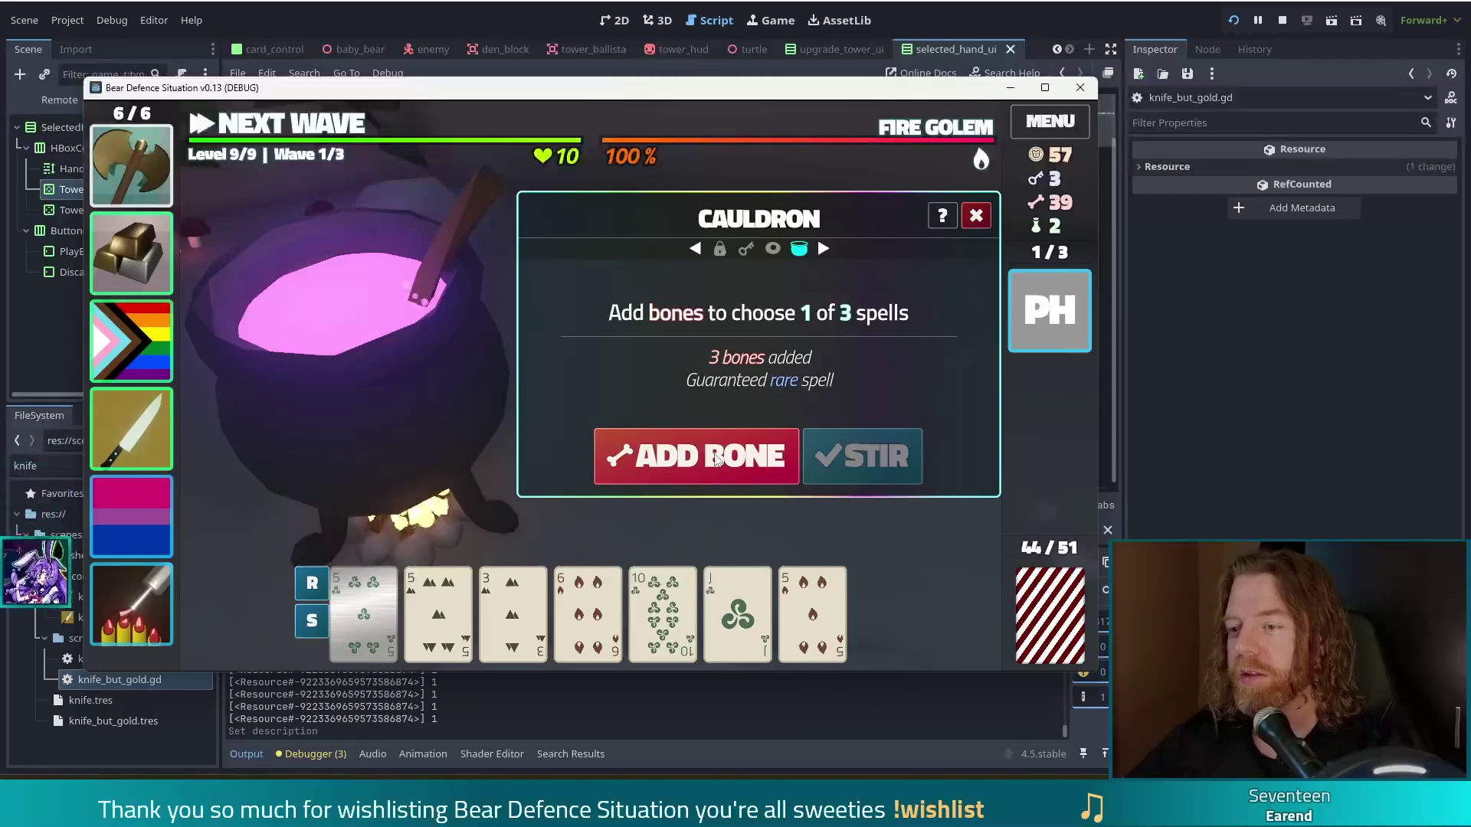
Step: Stir the cauldron and cast Transmute Material: Ruby on the Jack of Wind
{"action": "left_click", "coordinate": [715, 460]}
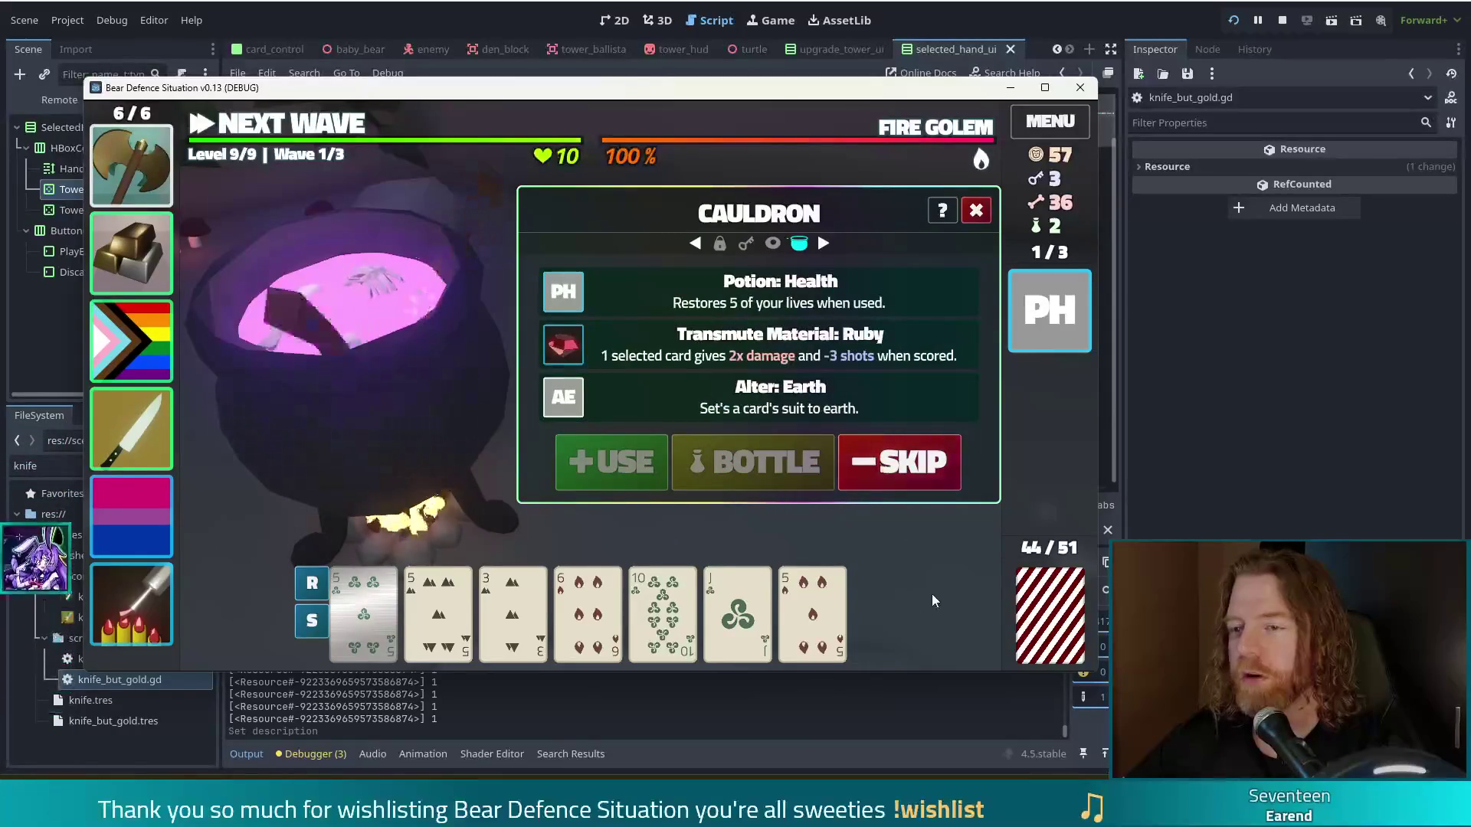
{"action": "left_click", "coordinate": [737, 613]}
{"action": "left_click", "coordinate": [766, 345]}
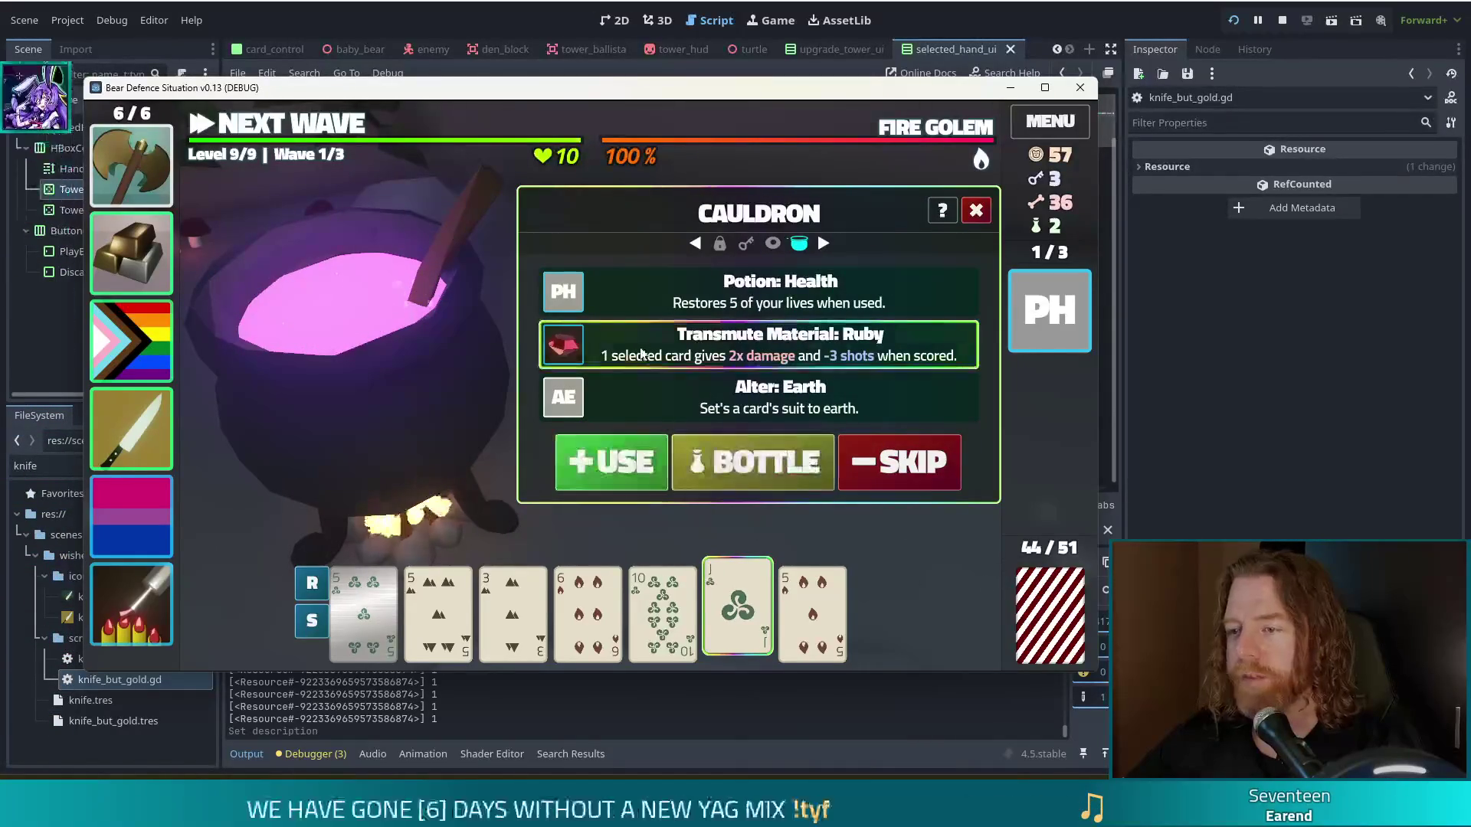
{"action": "left_click", "coordinate": [625, 466]}
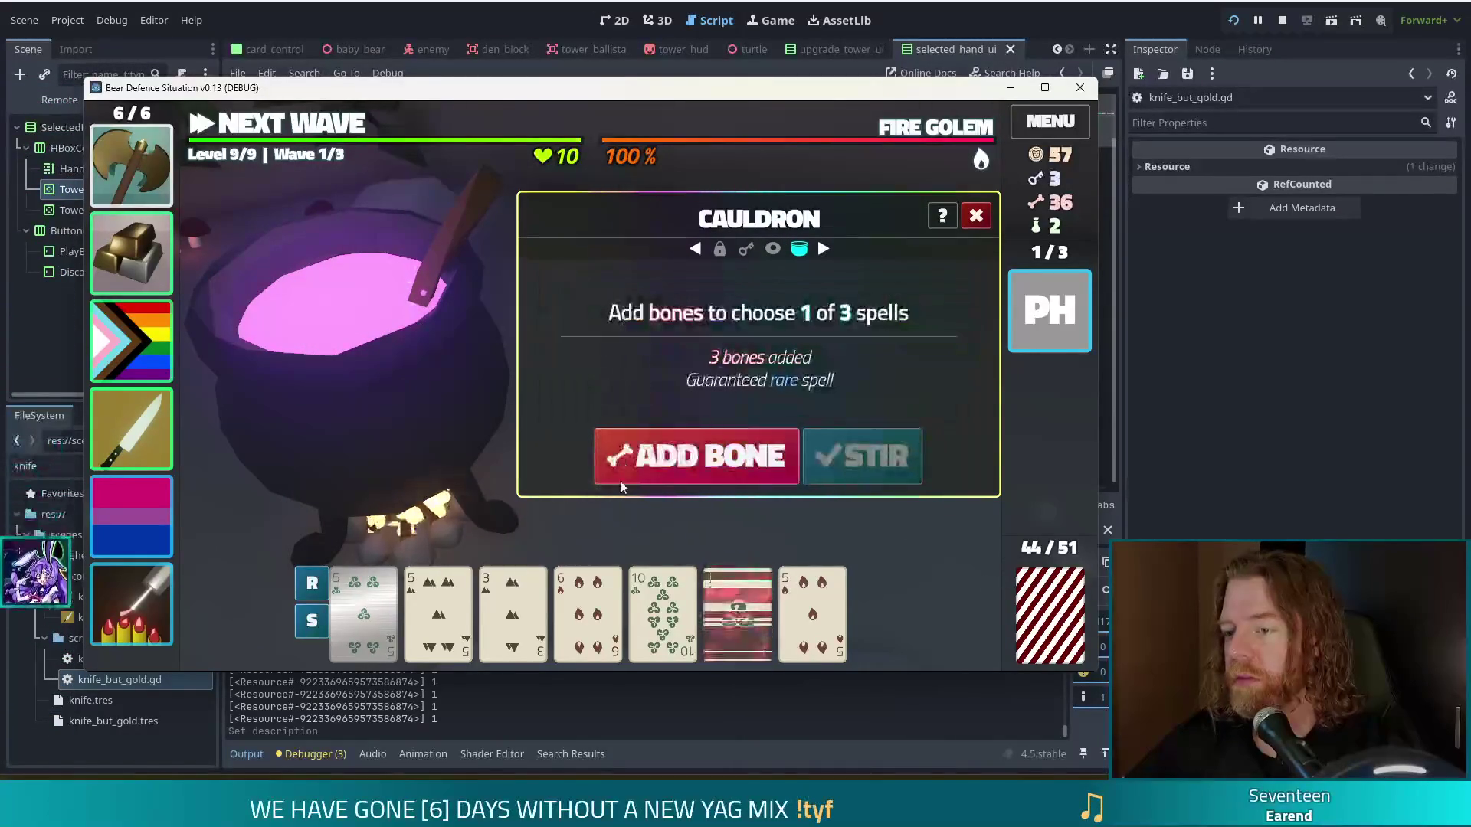
Step: Add a bone, stir, and inscribe the Fehu rune on the Jack of Wind
{"action": "mouse_move", "coordinate": [745, 624]}
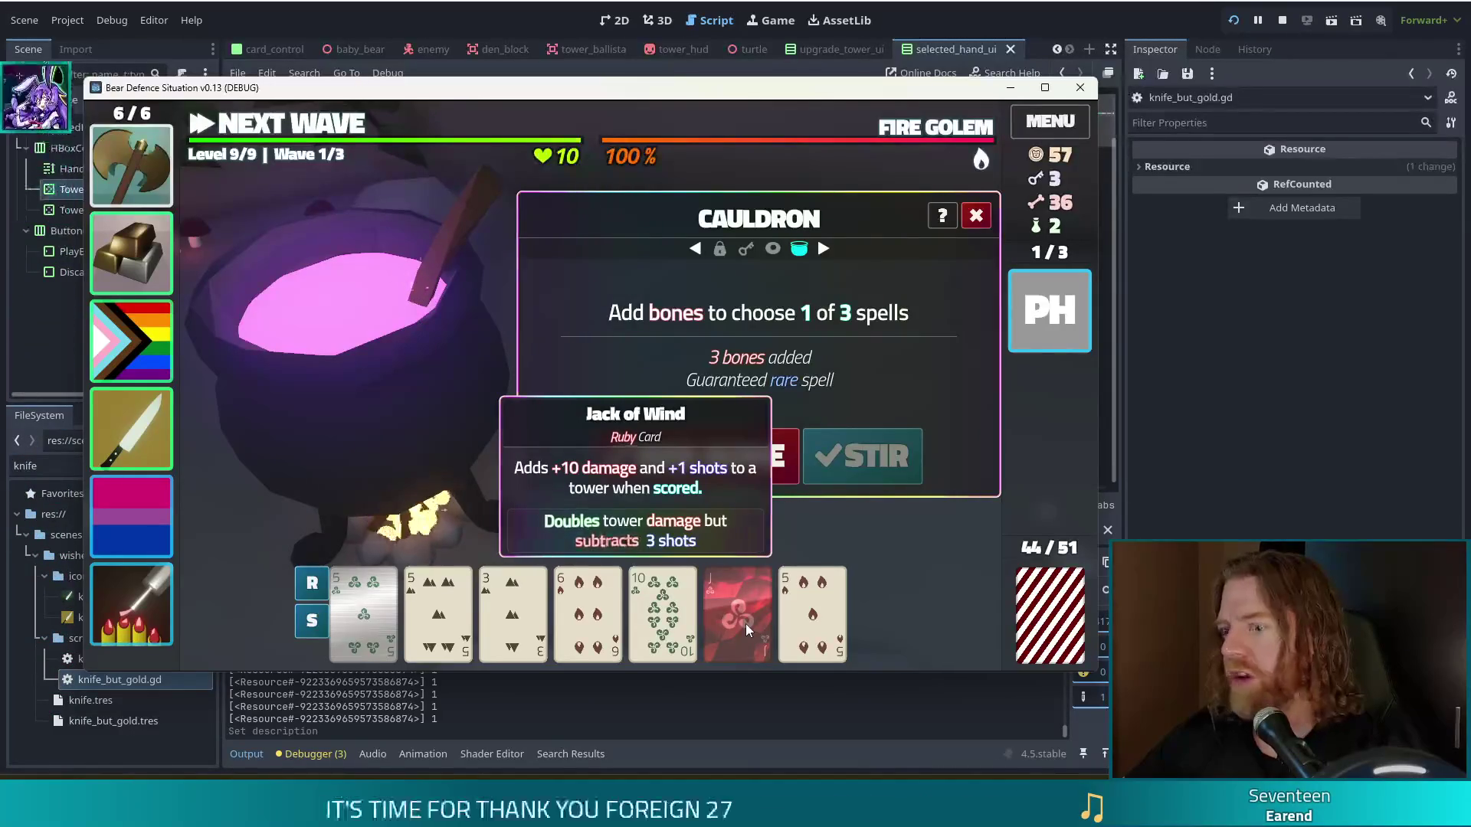
{"action": "left_click", "coordinate": [699, 457]}
{"action": "left_click", "coordinate": [699, 458]}
{"action": "left_click", "coordinate": [699, 457]}
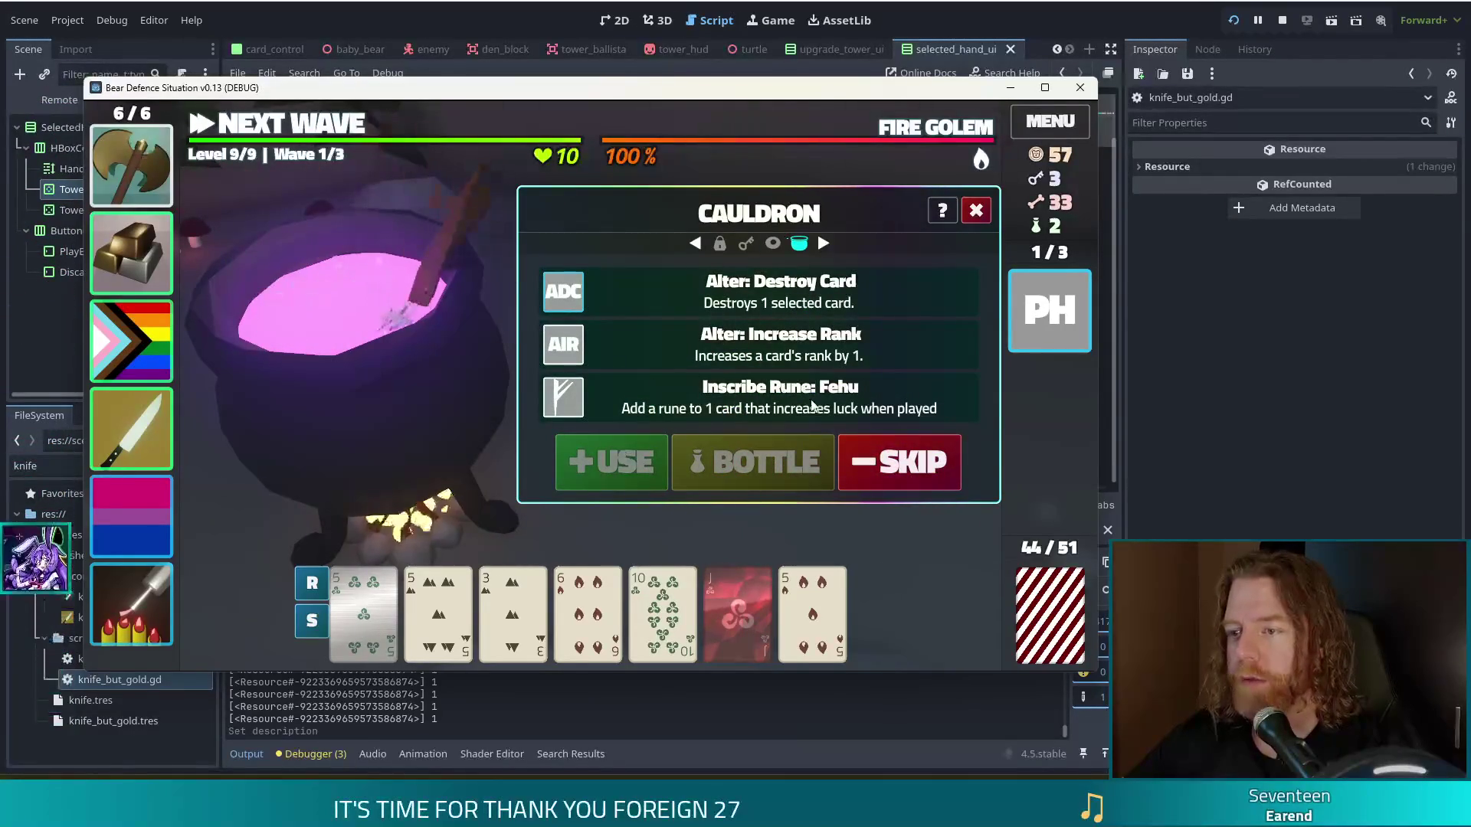
{"action": "left_click", "coordinate": [811, 399]}
{"action": "left_click", "coordinate": [752, 589]}
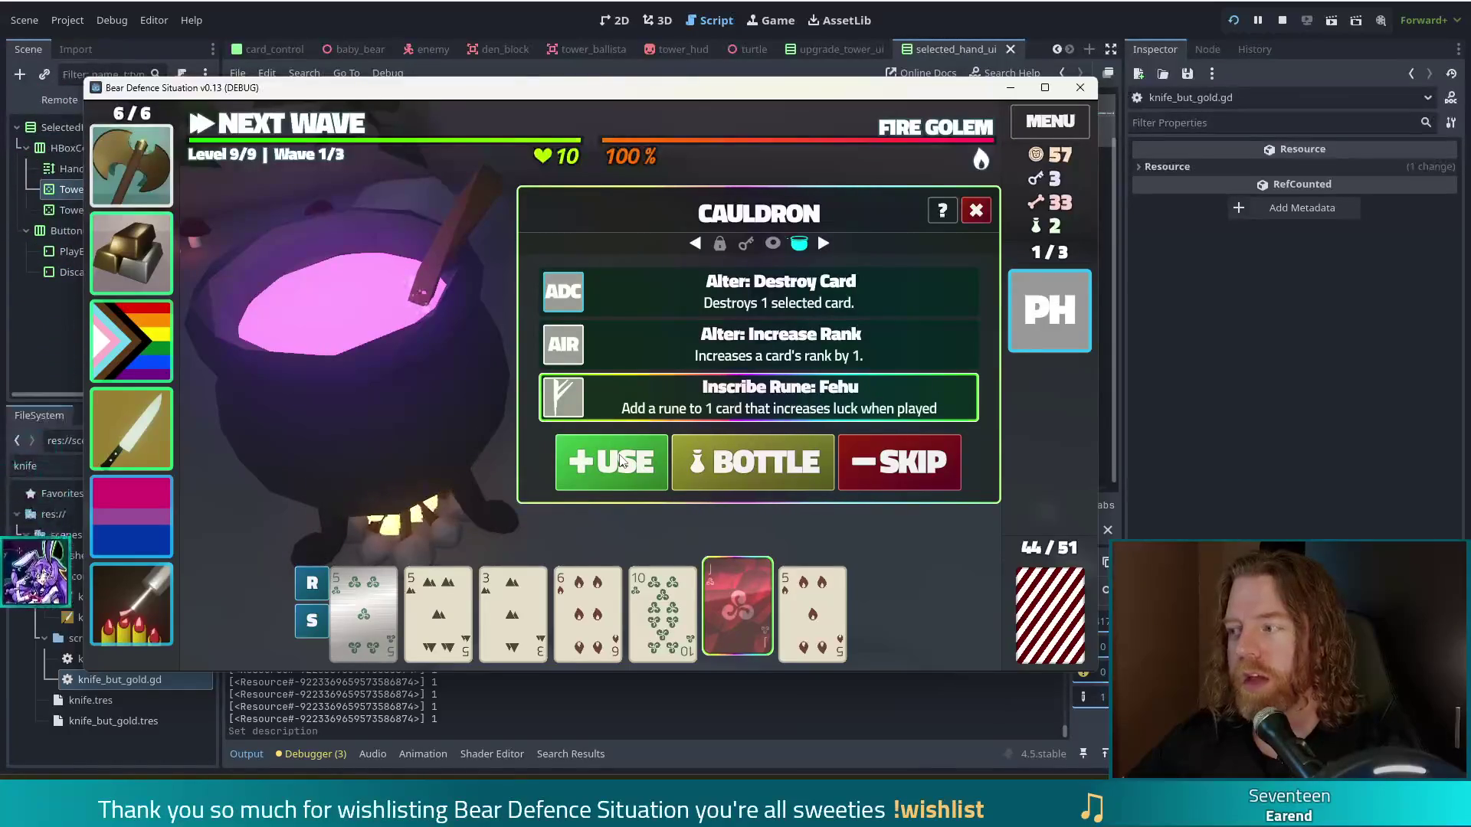
{"action": "left_click", "coordinate": [622, 461]}
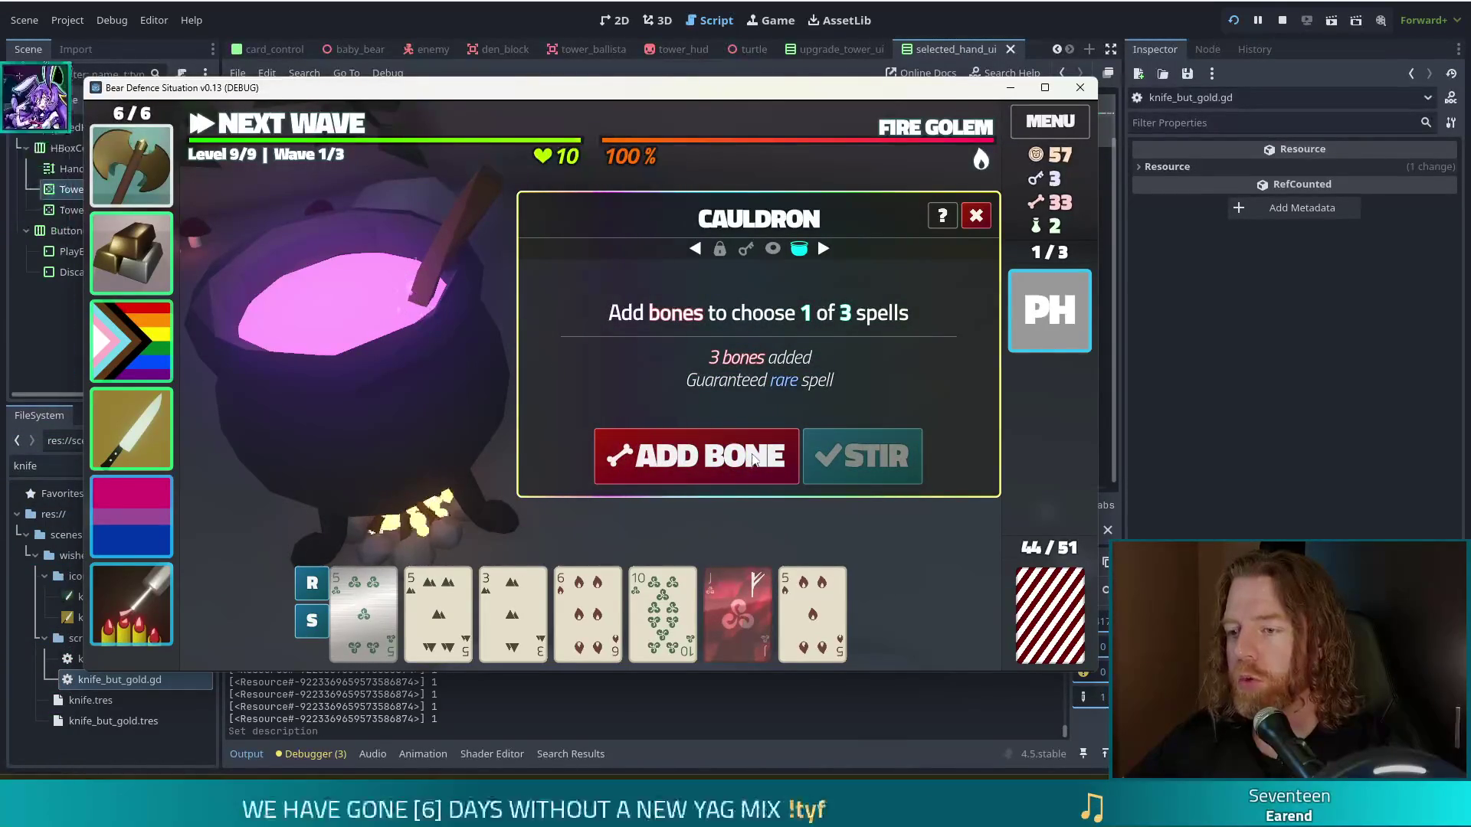
Step: Add a bone, stir, and cast Alter: Duplicate Card on the Jack of Wind
{"action": "left_click", "coordinate": [708, 464]}
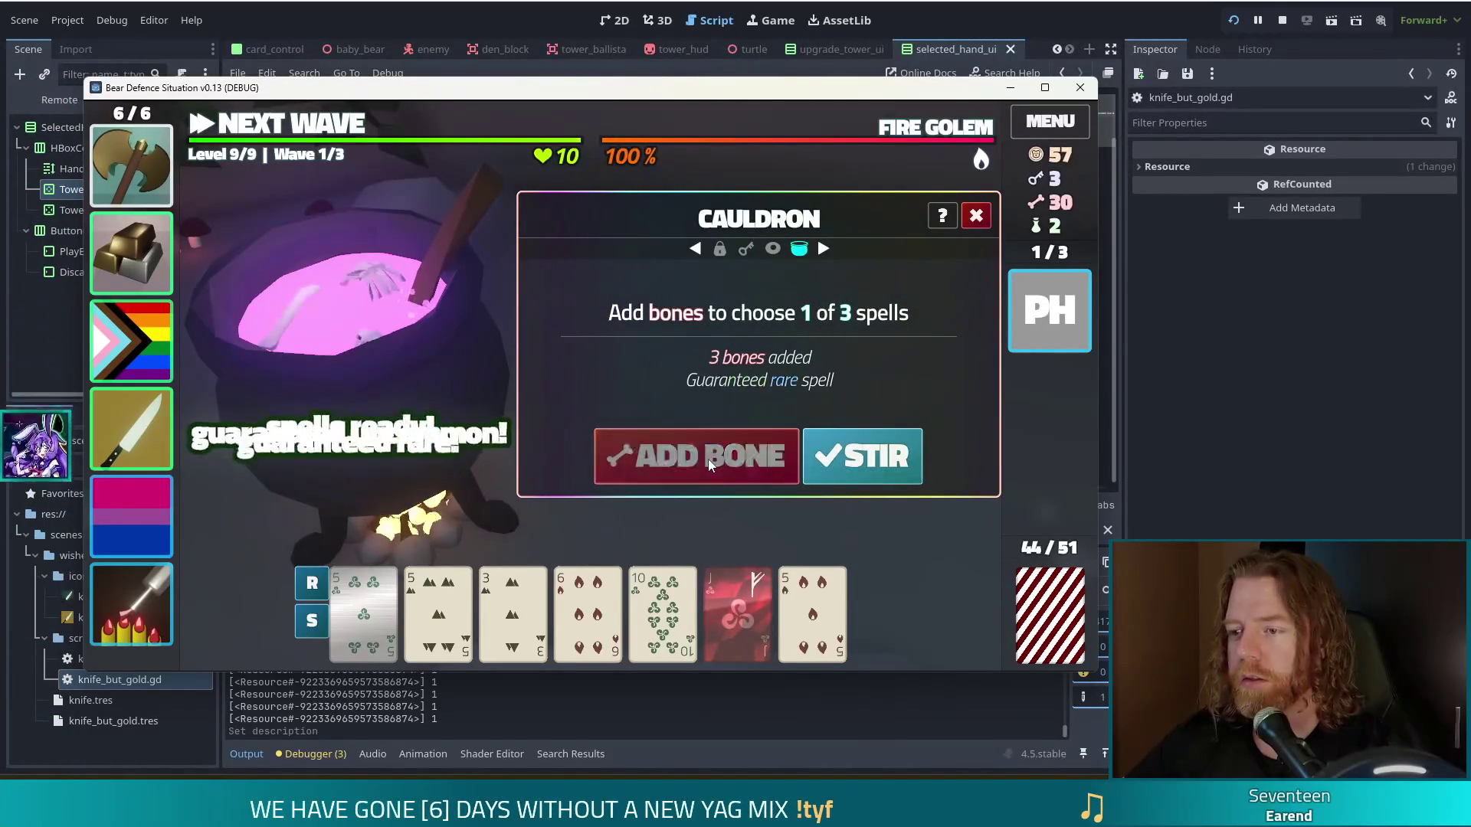
{"action": "left_click", "coordinate": [871, 465]}
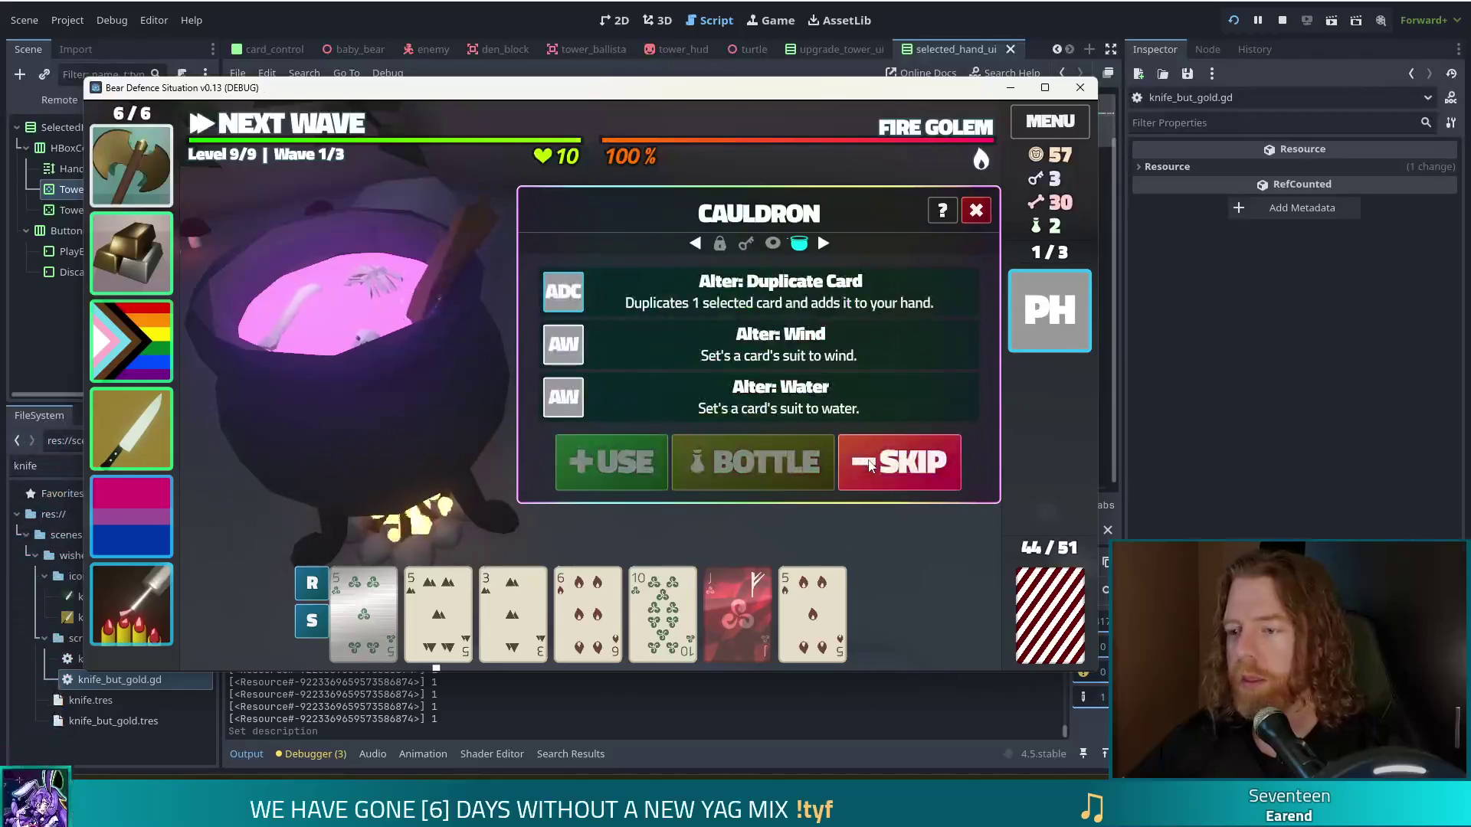
{"action": "left_click", "coordinate": [750, 640]}
{"action": "left_click", "coordinate": [567, 295]}
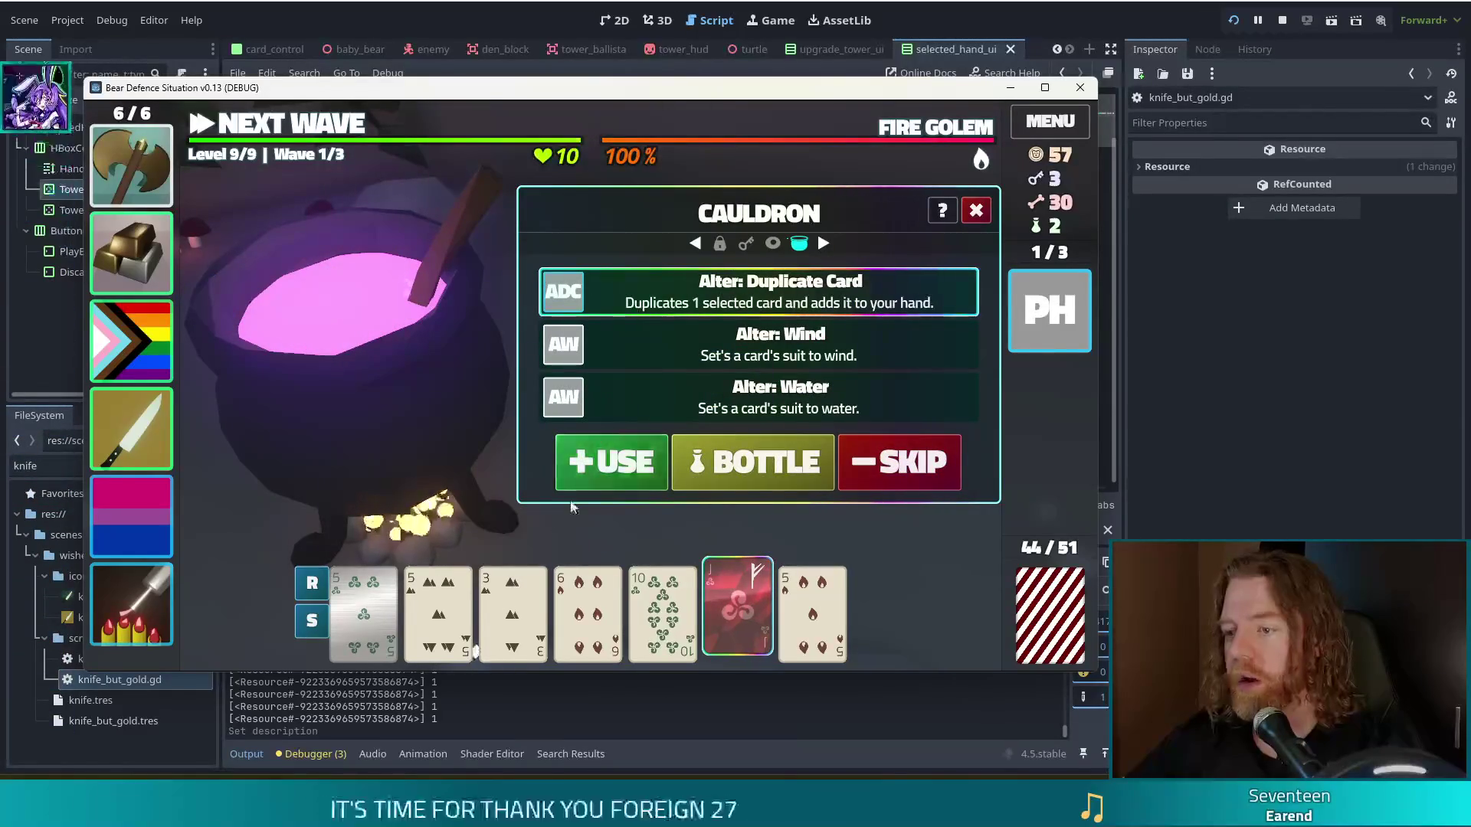
{"action": "left_click", "coordinate": [627, 463]}
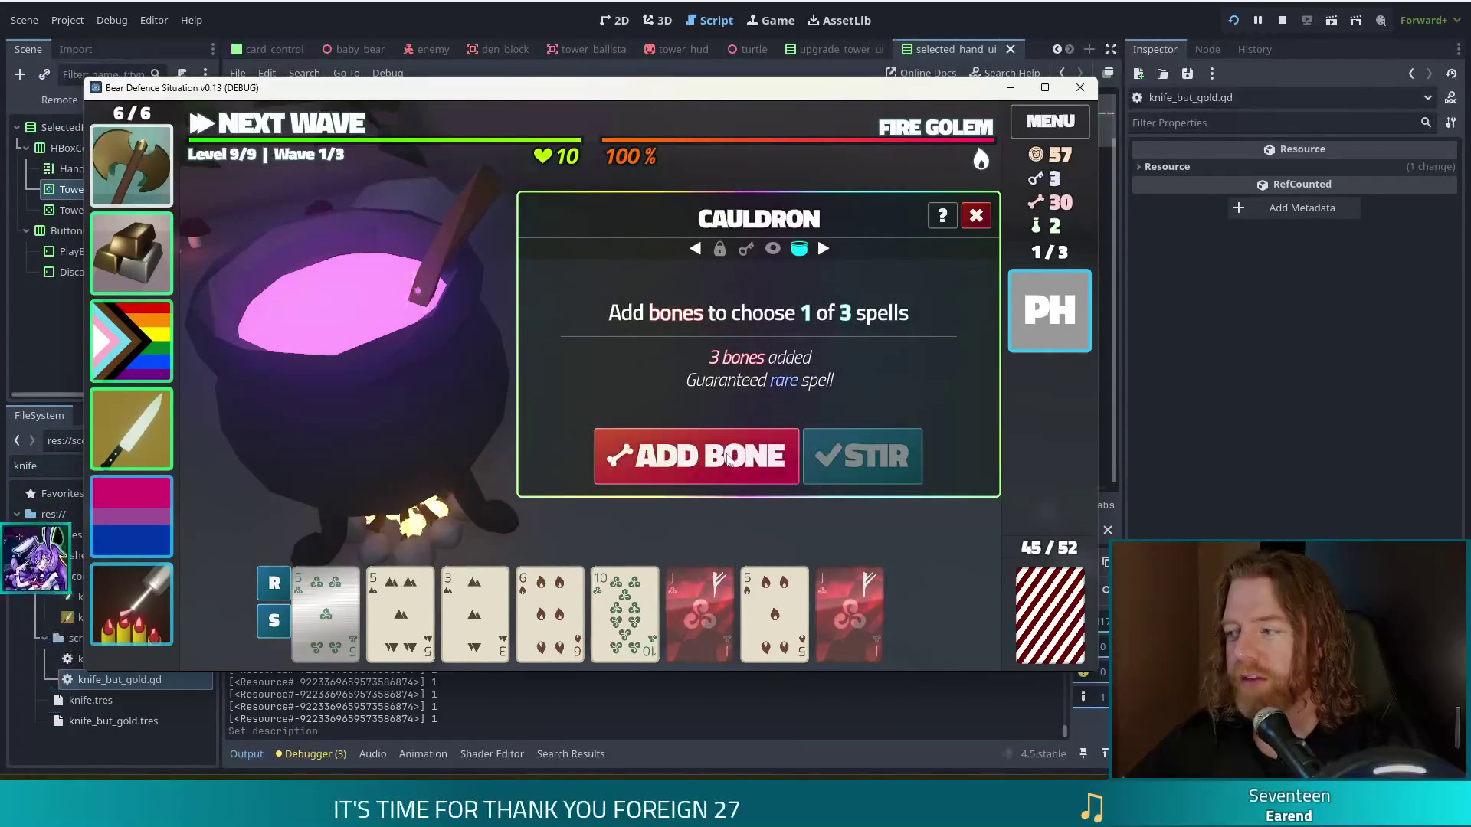
Step: Add bones, stir, and transmute the 10 card into sapphire
{"action": "left_click", "coordinate": [713, 459]}
{"action": "left_click", "coordinate": [712, 459]}
{"action": "left_click", "coordinate": [712, 460]}
{"action": "left_click", "coordinate": [911, 468]}
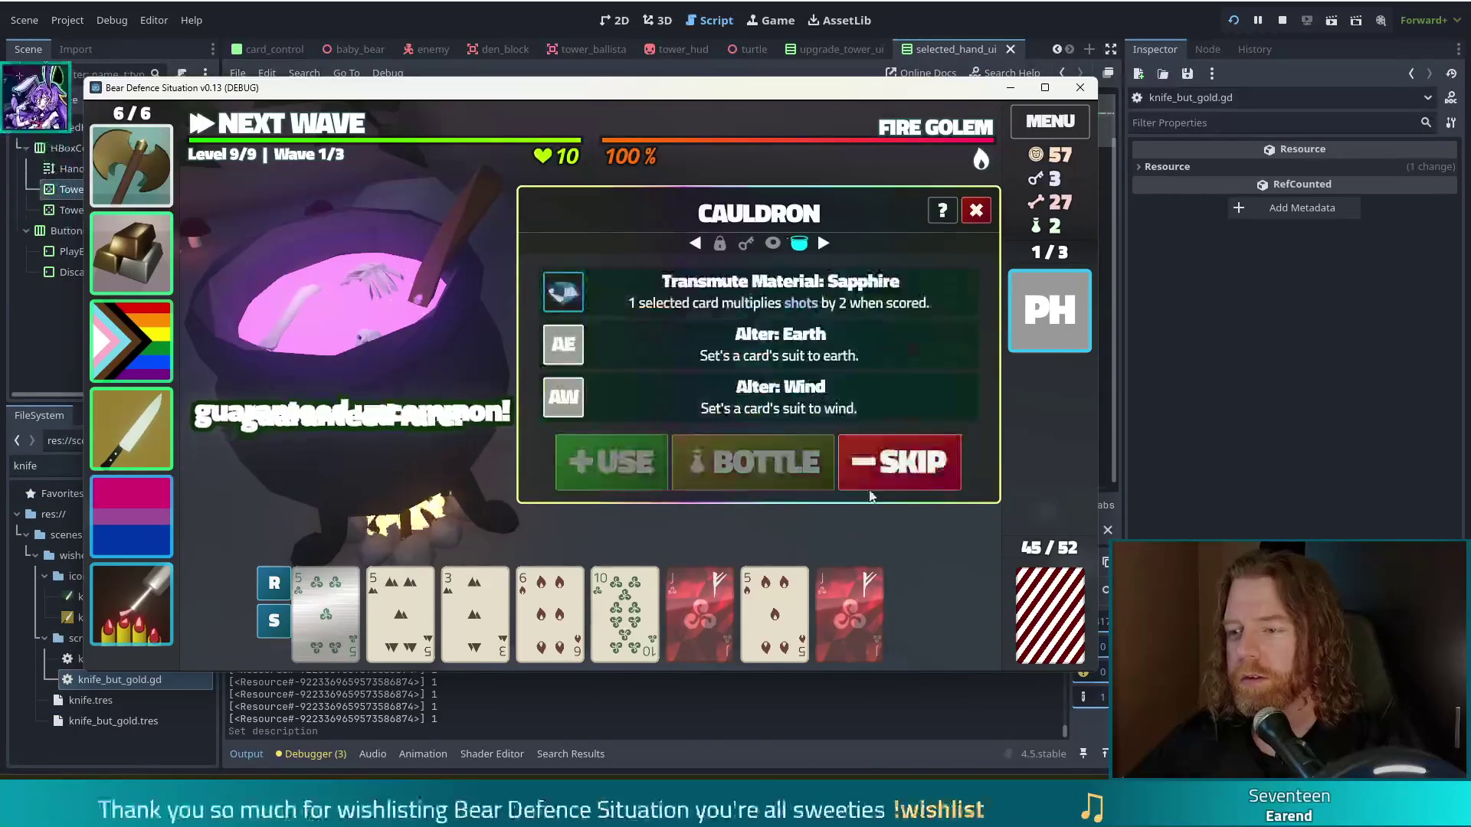
{"action": "left_click", "coordinate": [625, 605]}
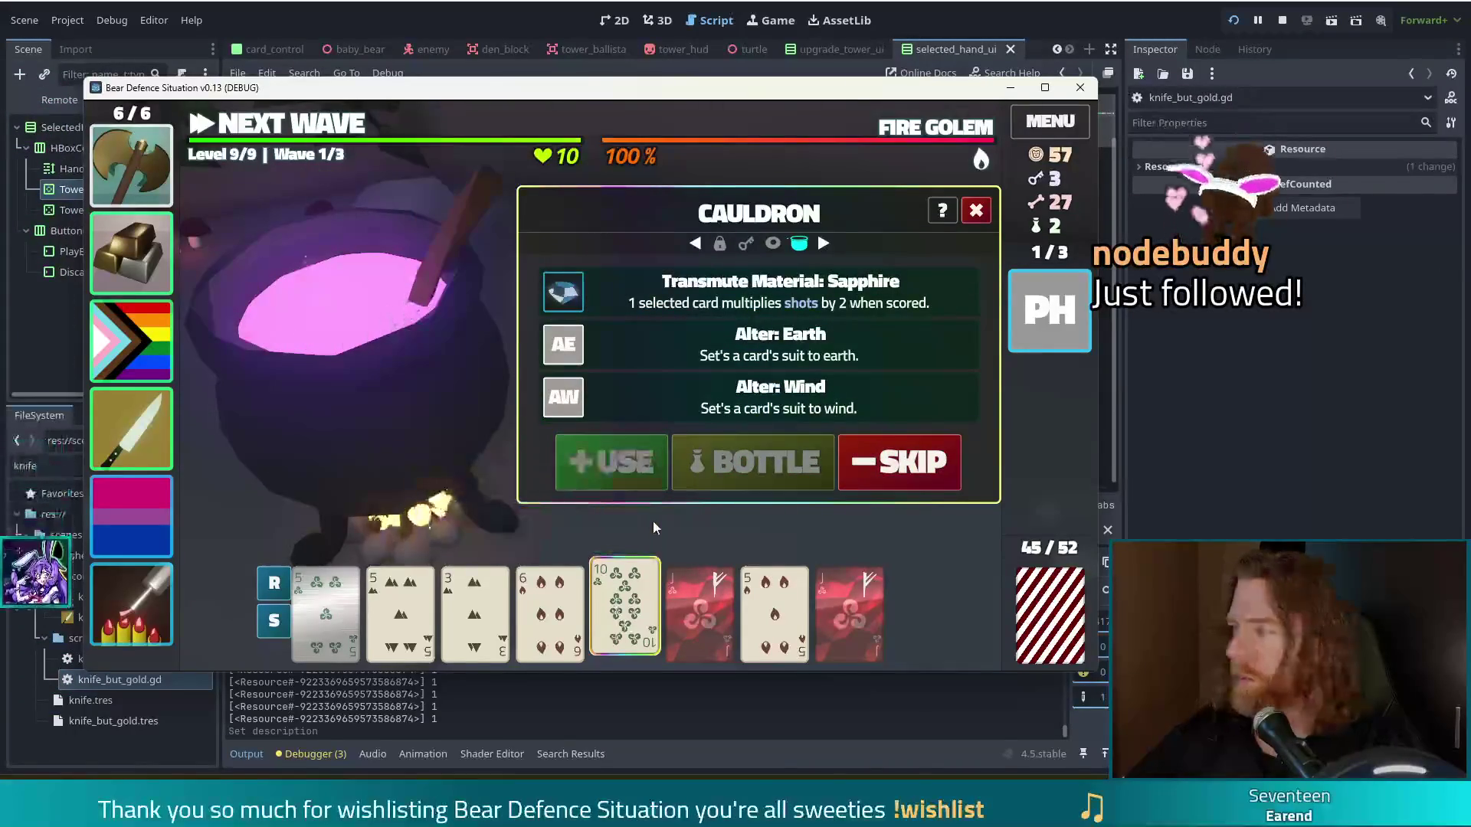
{"action": "left_click", "coordinate": [609, 463]}
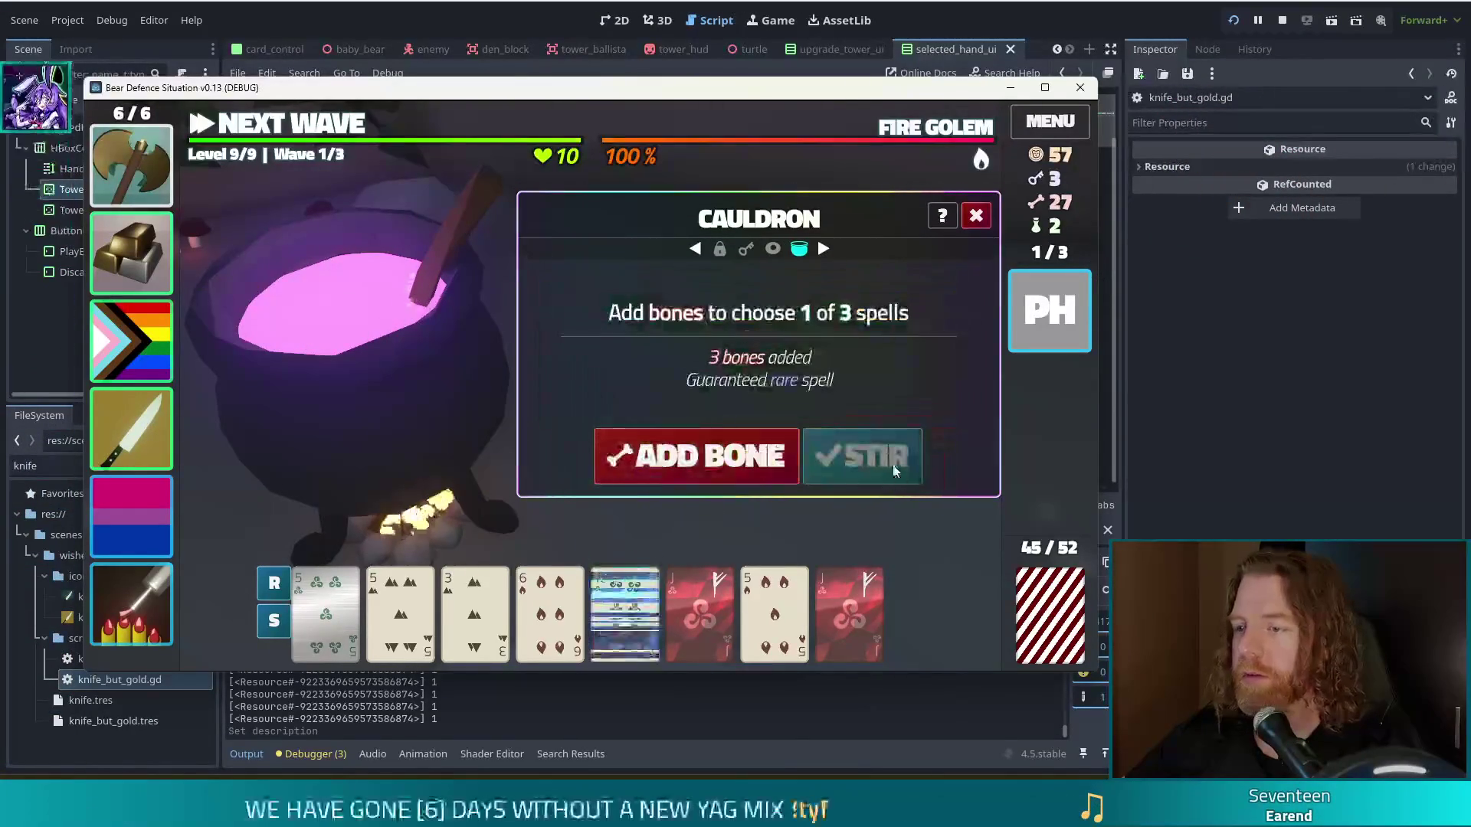
Step: Stir again and target the 5 of Fire with Transmute Material: Sapphire
{"action": "left_click", "coordinate": [862, 457]}
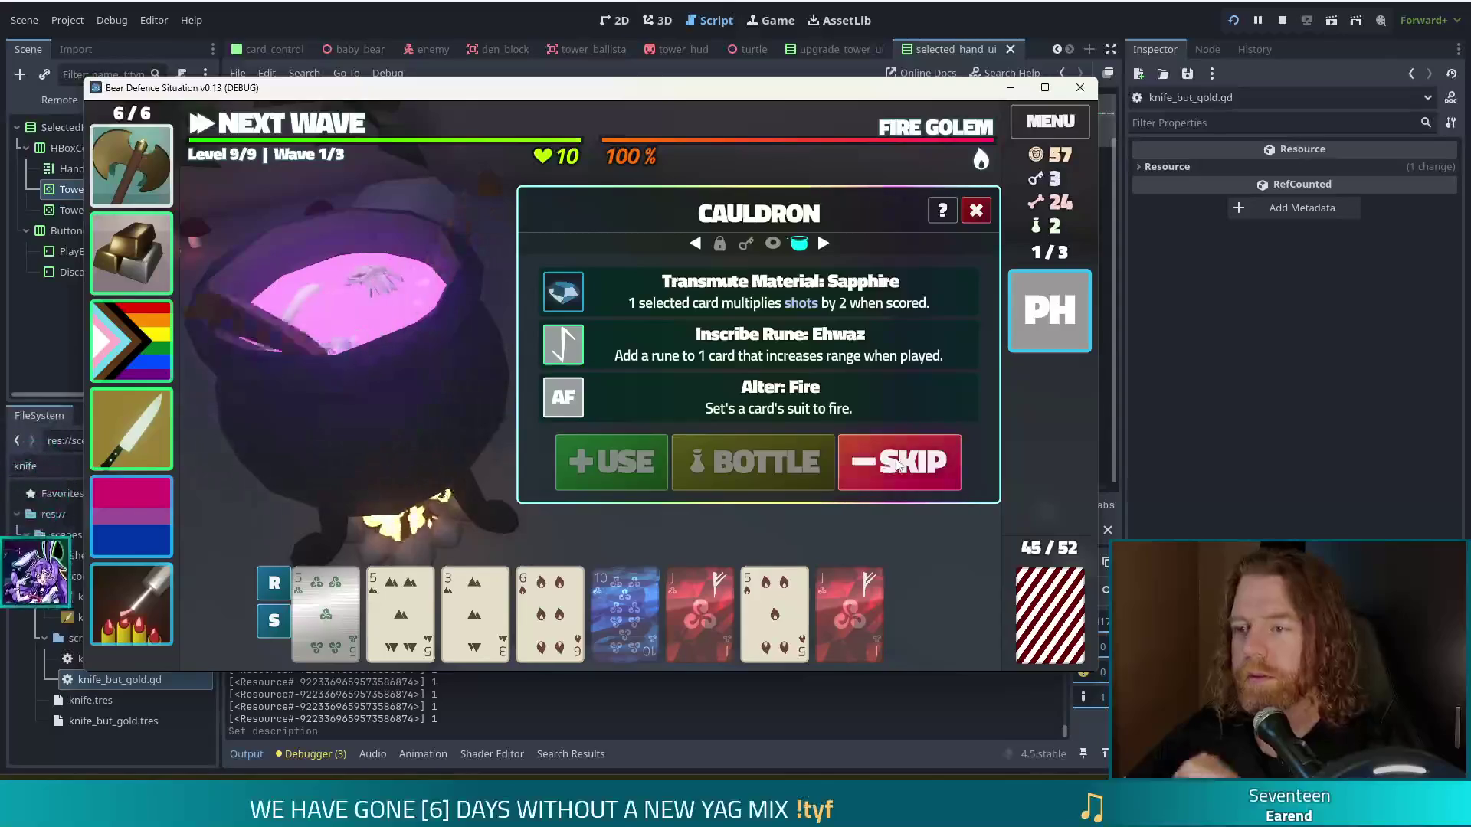
{"action": "left_click", "coordinate": [773, 605]}
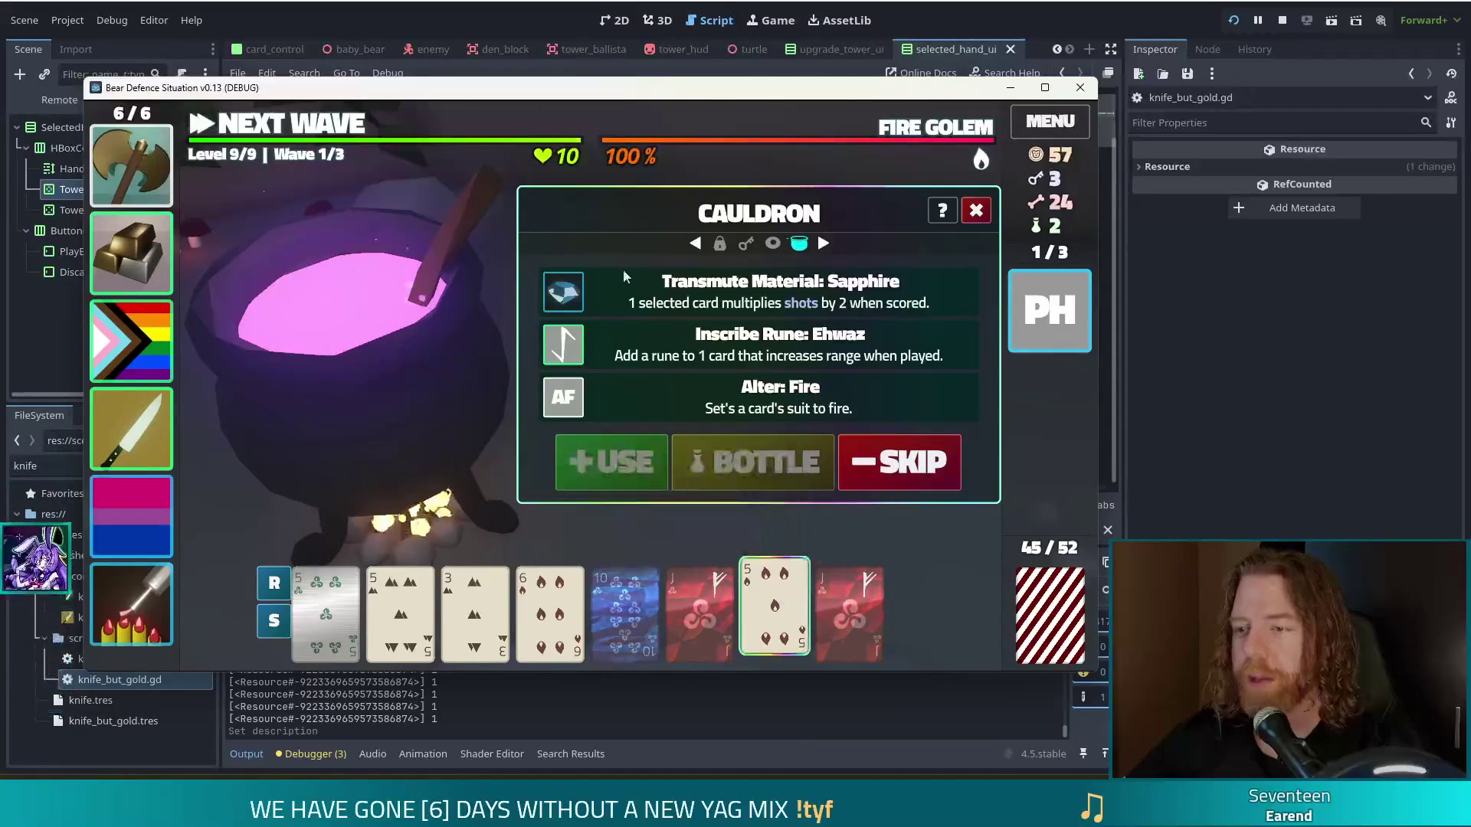
{"action": "left_click", "coordinate": [673, 299]}
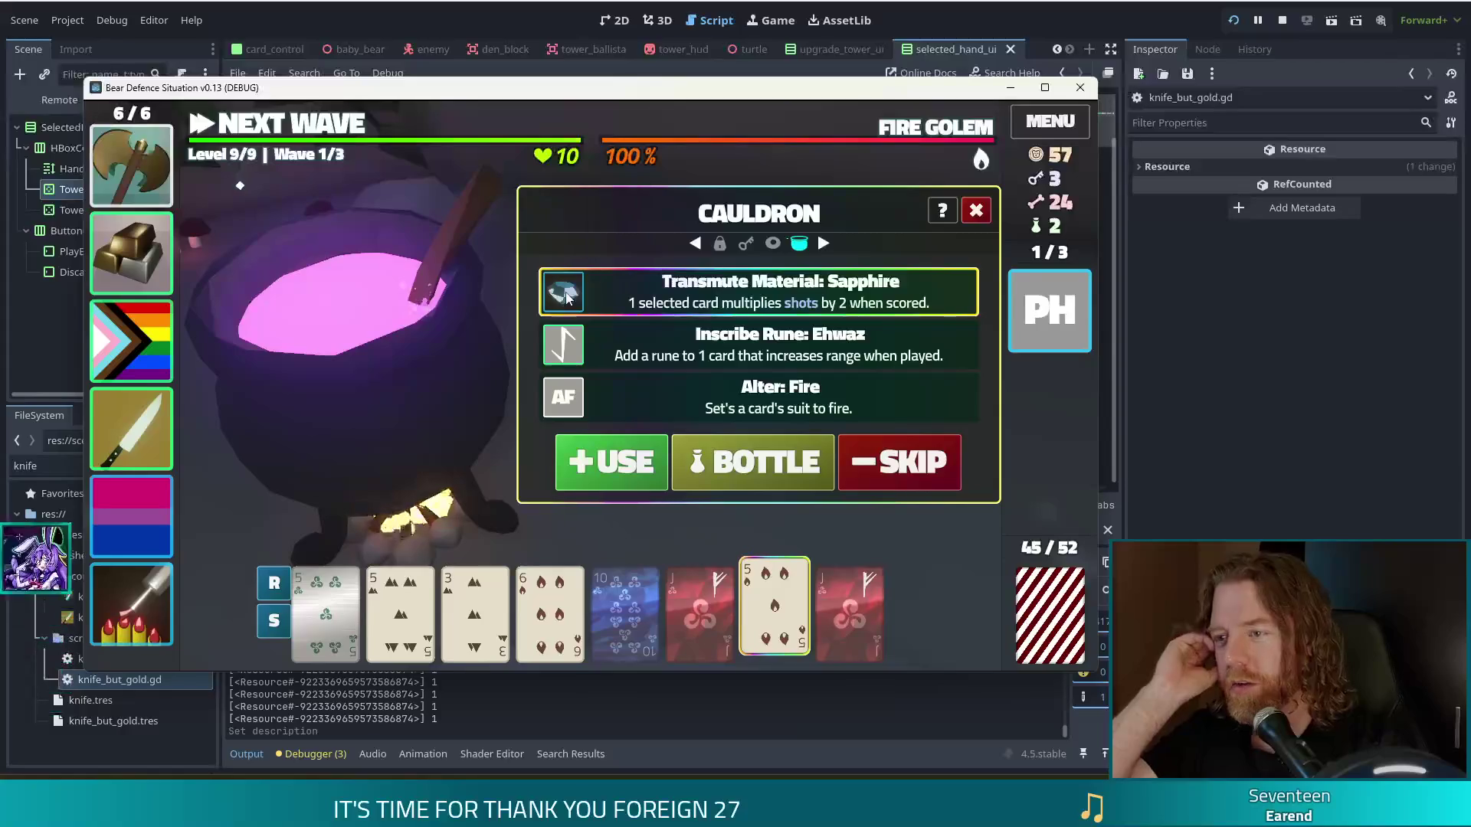
{"action": "mouse_move", "coordinate": [126, 253]}
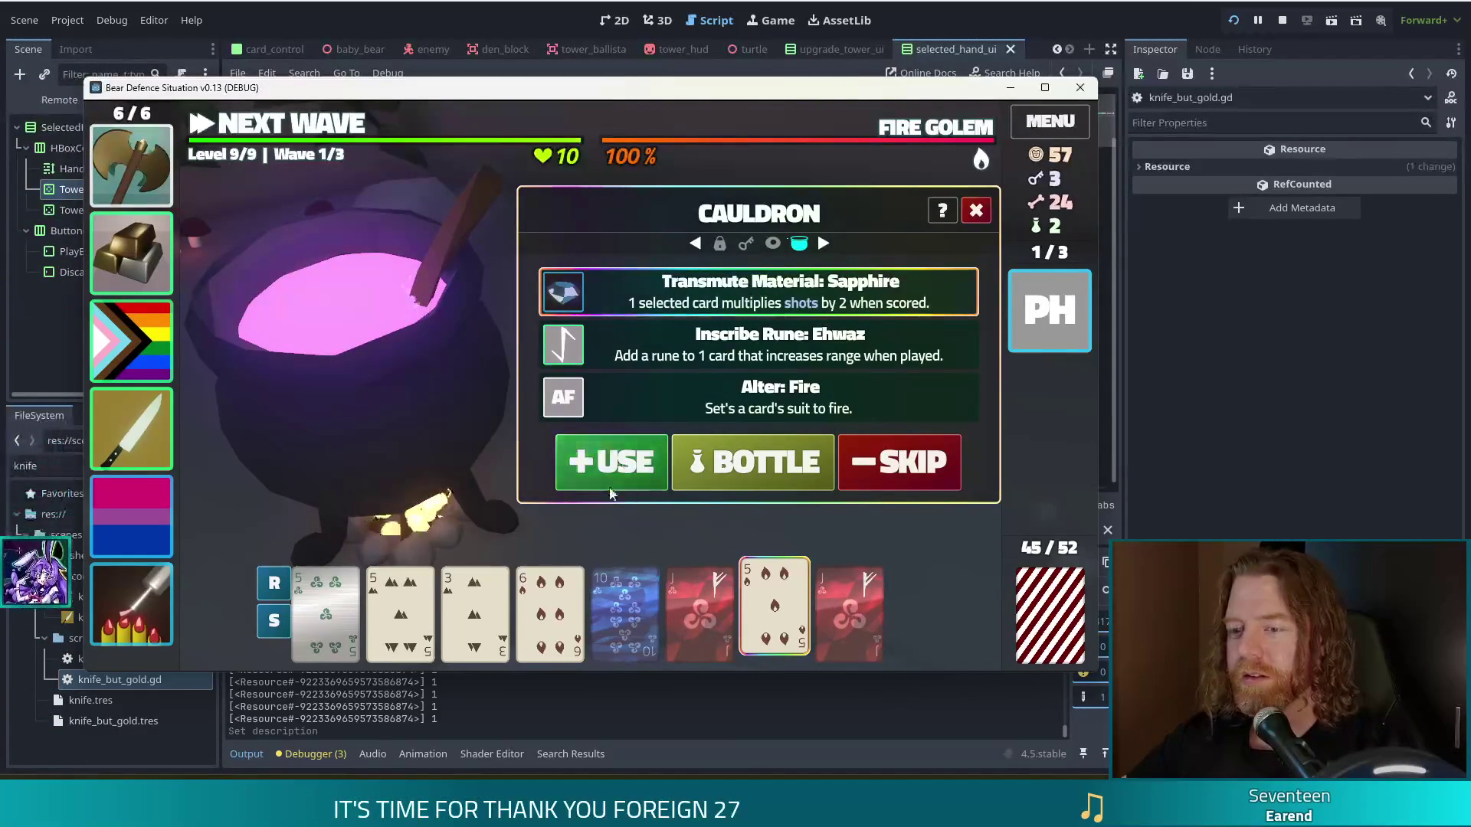
Step: Finish turning the 5 card sapphire, then brew and duplicate the ruby Jack
{"action": "left_click", "coordinate": [611, 462]}
{"action": "left_click", "coordinate": [695, 456]}
{"action": "left_click", "coordinate": [863, 457]}
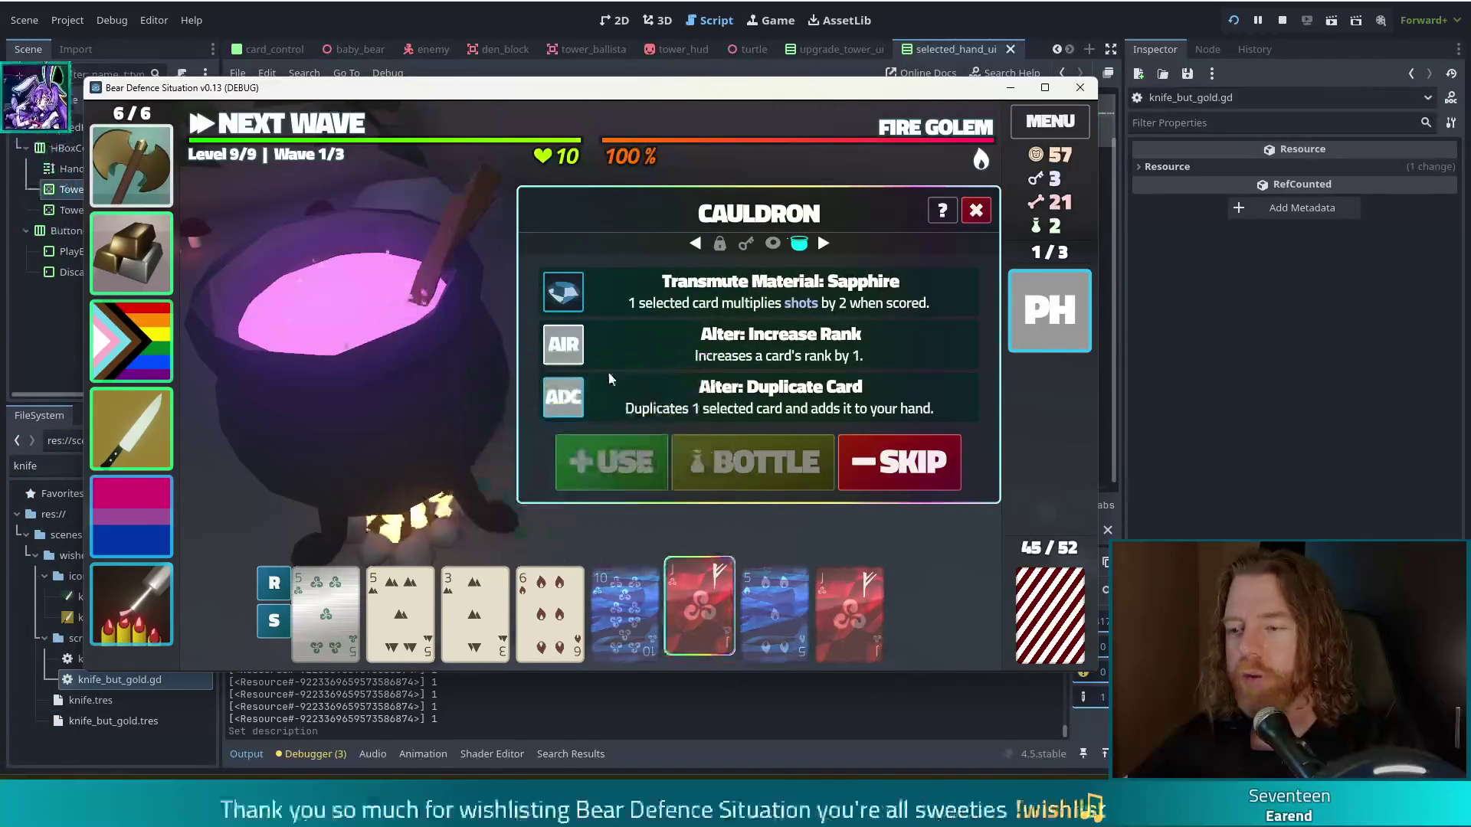
{"action": "left_click", "coordinate": [624, 403]}
{"action": "left_click", "coordinate": [603, 470]}
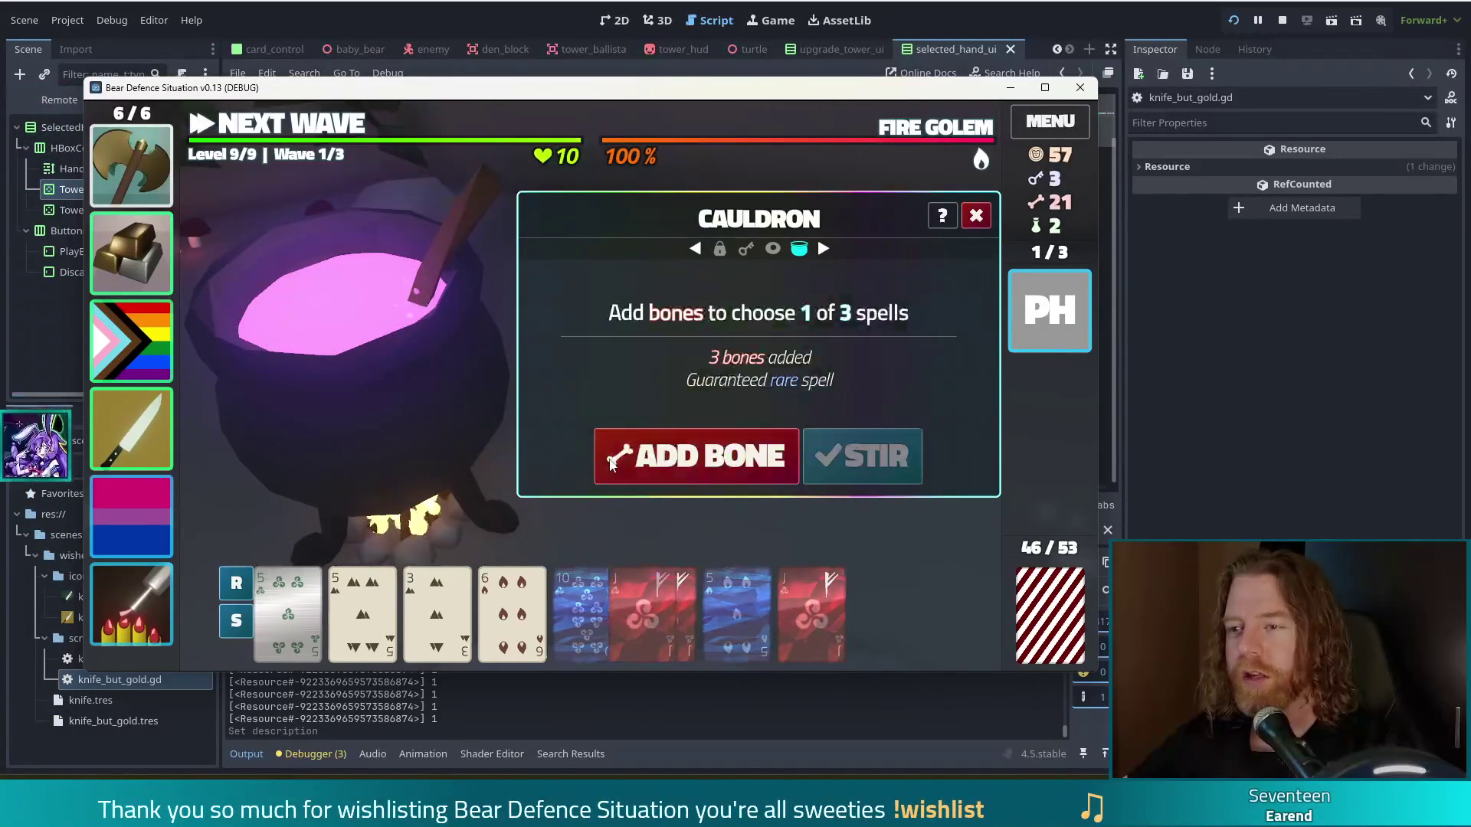
Step: Add bones, stir, and raise the blue 5 card to rank 6
{"action": "left_click", "coordinate": [724, 464]}
{"action": "left_click", "coordinate": [724, 463]}
{"action": "left_click", "coordinate": [725, 465]}
{"action": "left_click", "coordinate": [863, 457]}
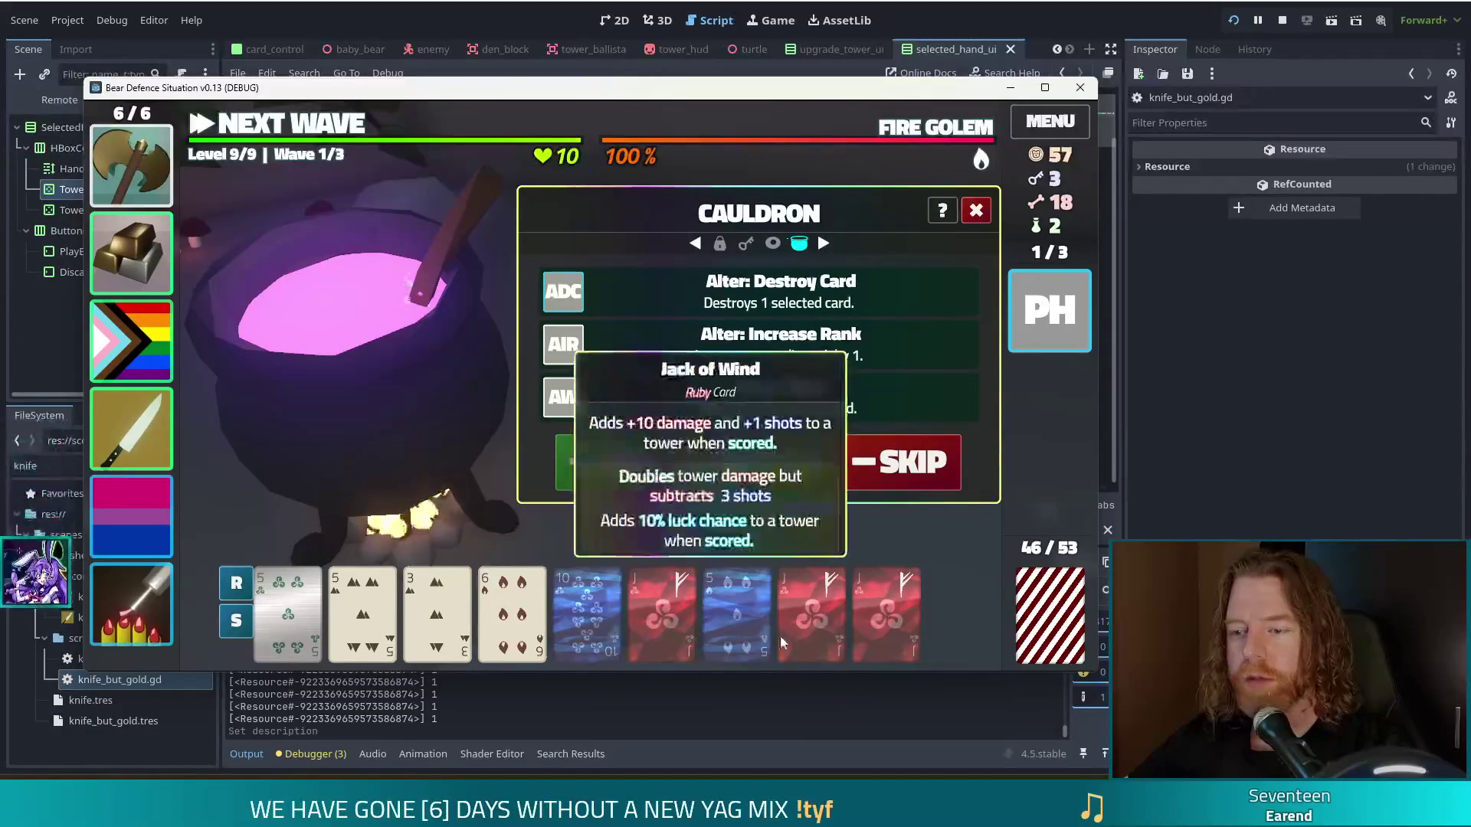
{"action": "left_click", "coordinate": [737, 605]}
{"action": "left_click", "coordinate": [692, 336]}
{"action": "left_click", "coordinate": [590, 463]}
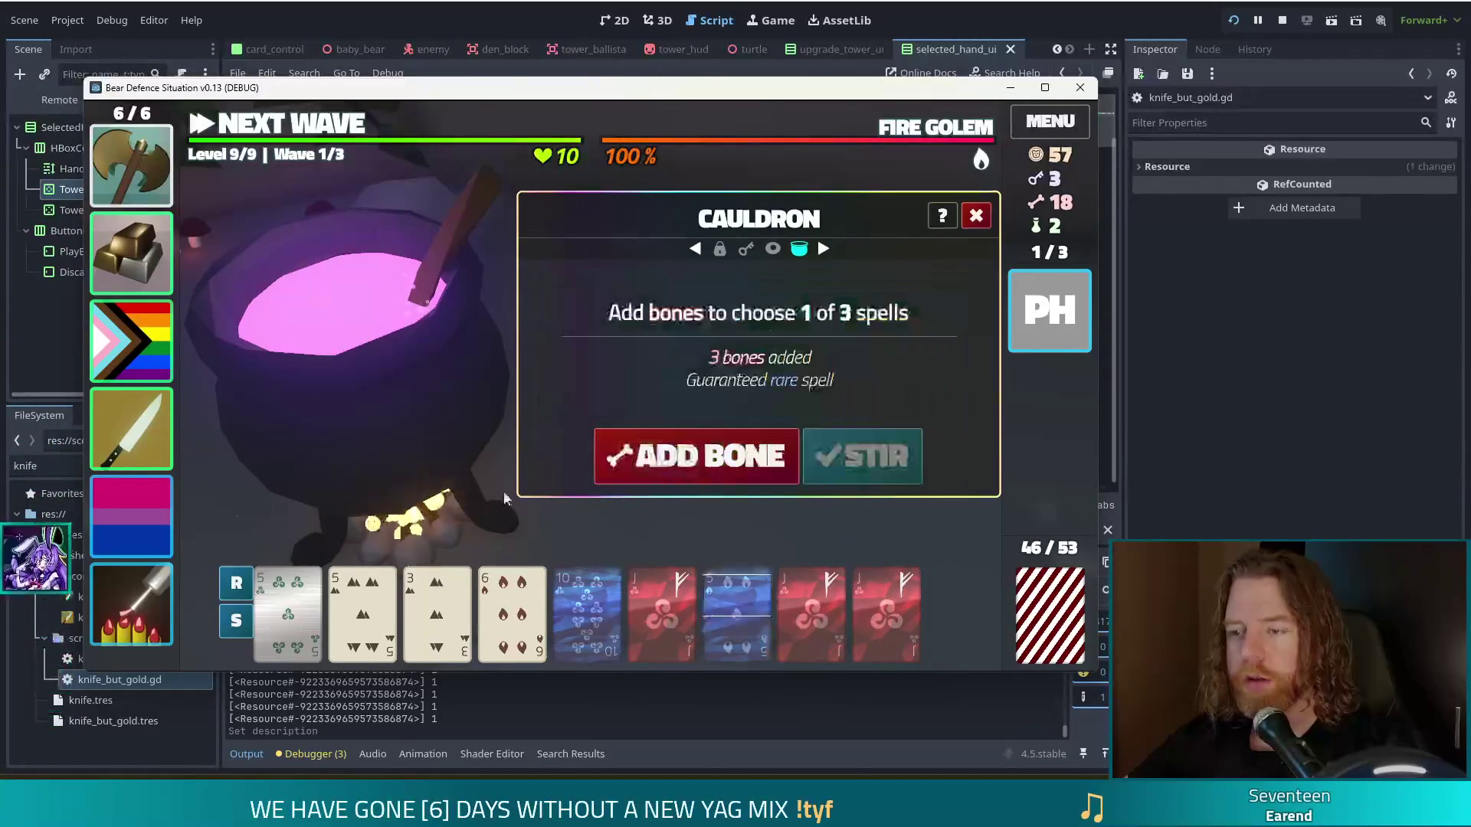
Step: Add the remaining bones, stir, and cast Duplicate Card on a Jack of Wind
{"action": "double_click", "coordinate": [699, 449]}
{"action": "left_click", "coordinate": [699, 449]}
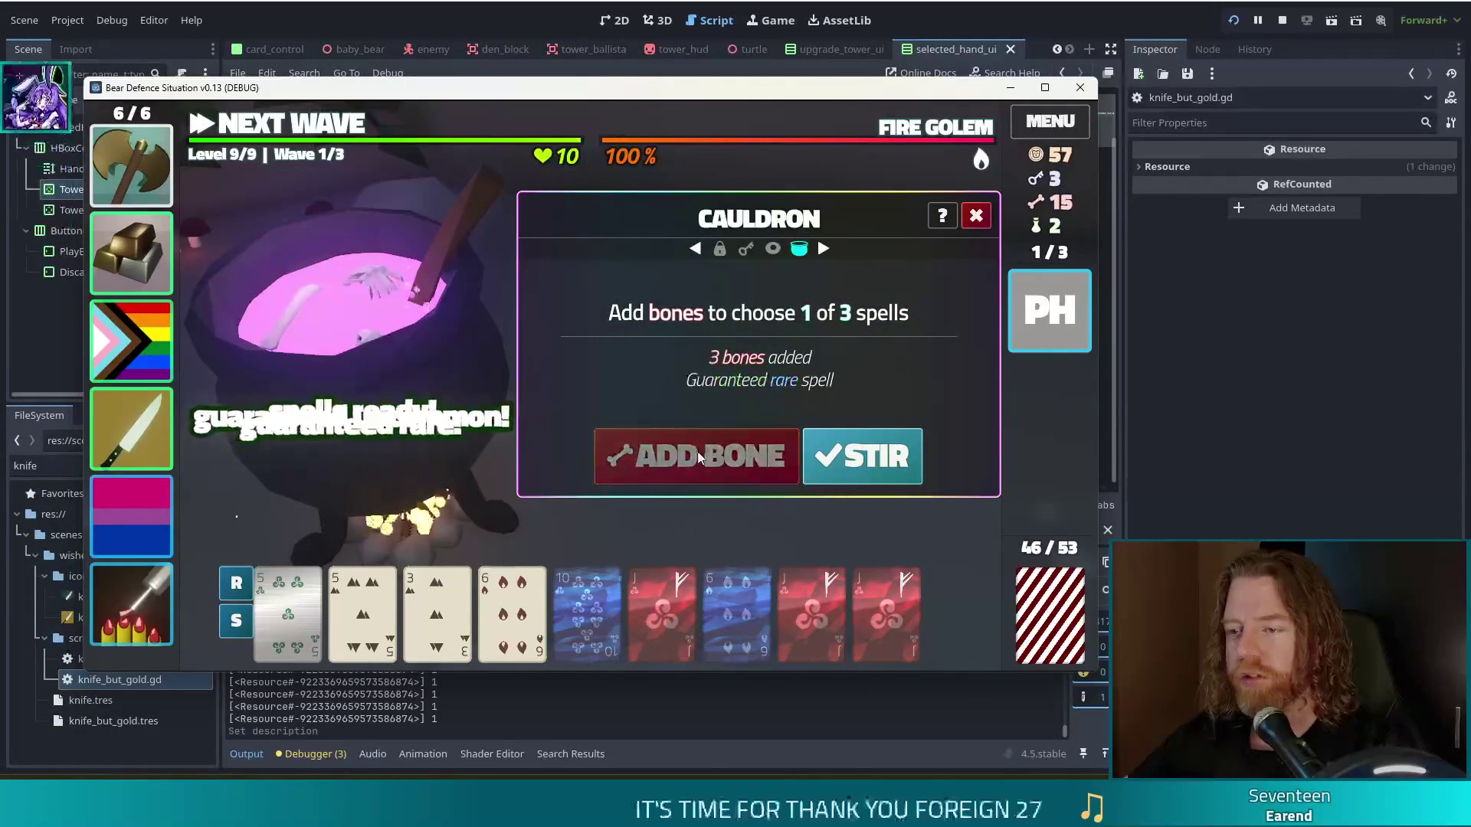
{"action": "left_click", "coordinate": [871, 482]}
{"action": "mouse_move", "coordinate": [735, 622]}
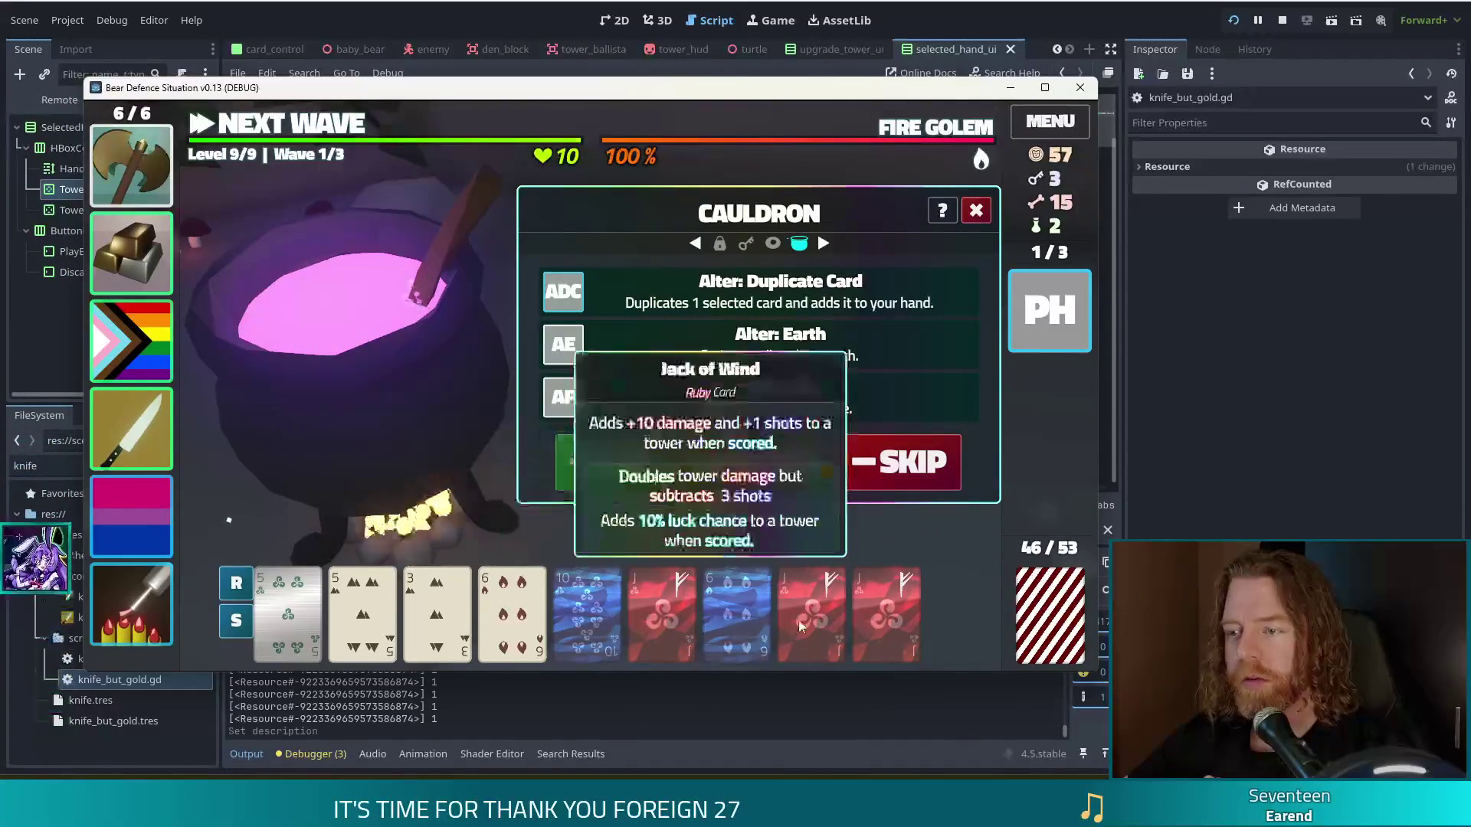
{"action": "left_click", "coordinate": [662, 613]}
{"action": "left_click", "coordinate": [758, 291]}
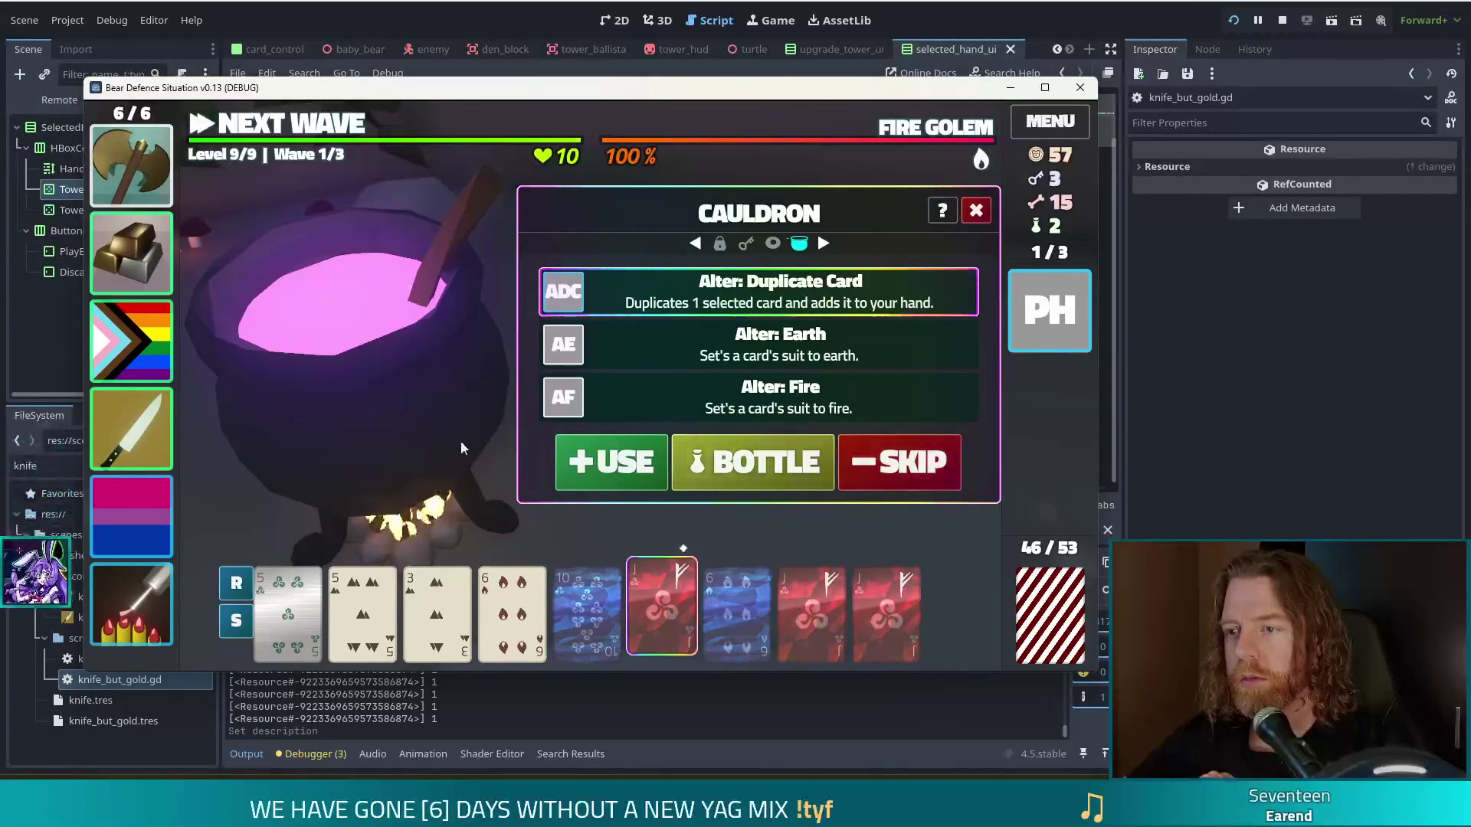
{"action": "left_click", "coordinate": [643, 477]}
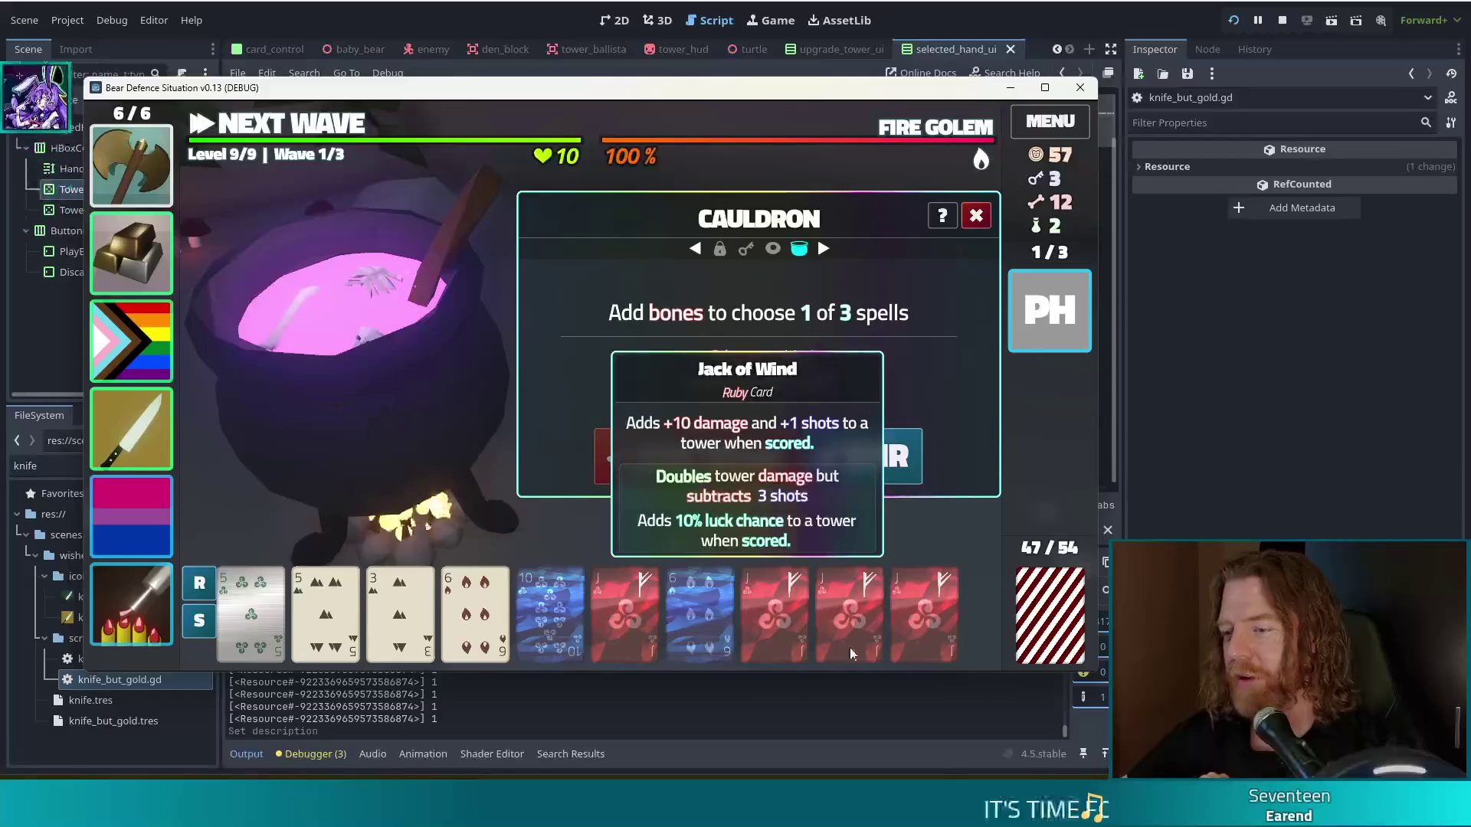
Step: Stir again, skip the offered spells, and add three more bones
{"action": "left_click", "coordinate": [864, 457]}
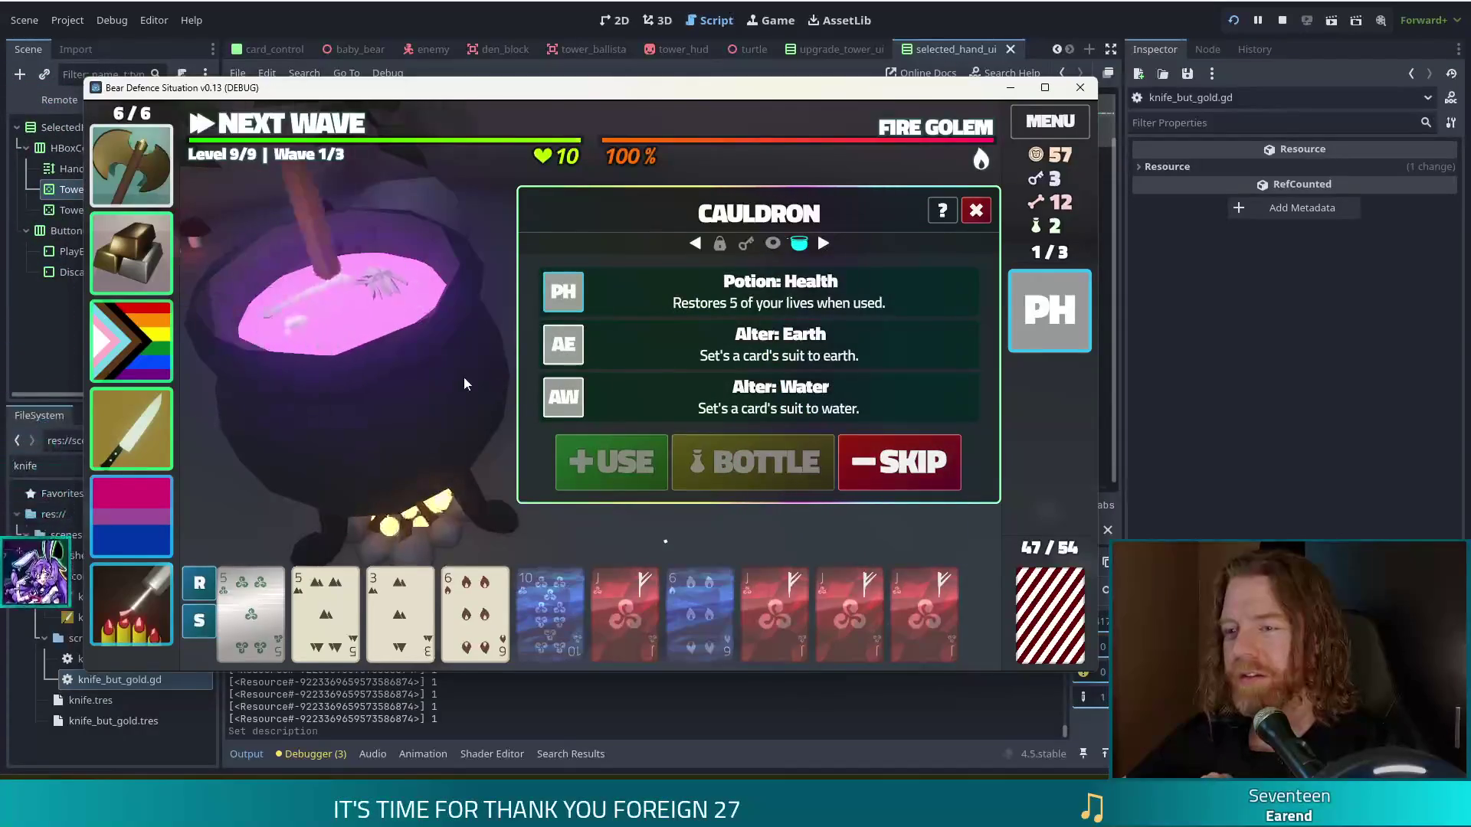
{"action": "left_click", "coordinate": [889, 469]}
{"action": "left_click", "coordinate": [678, 462]}
{"action": "left_click", "coordinate": [674, 464]}
{"action": "left_click", "coordinate": [674, 463]}
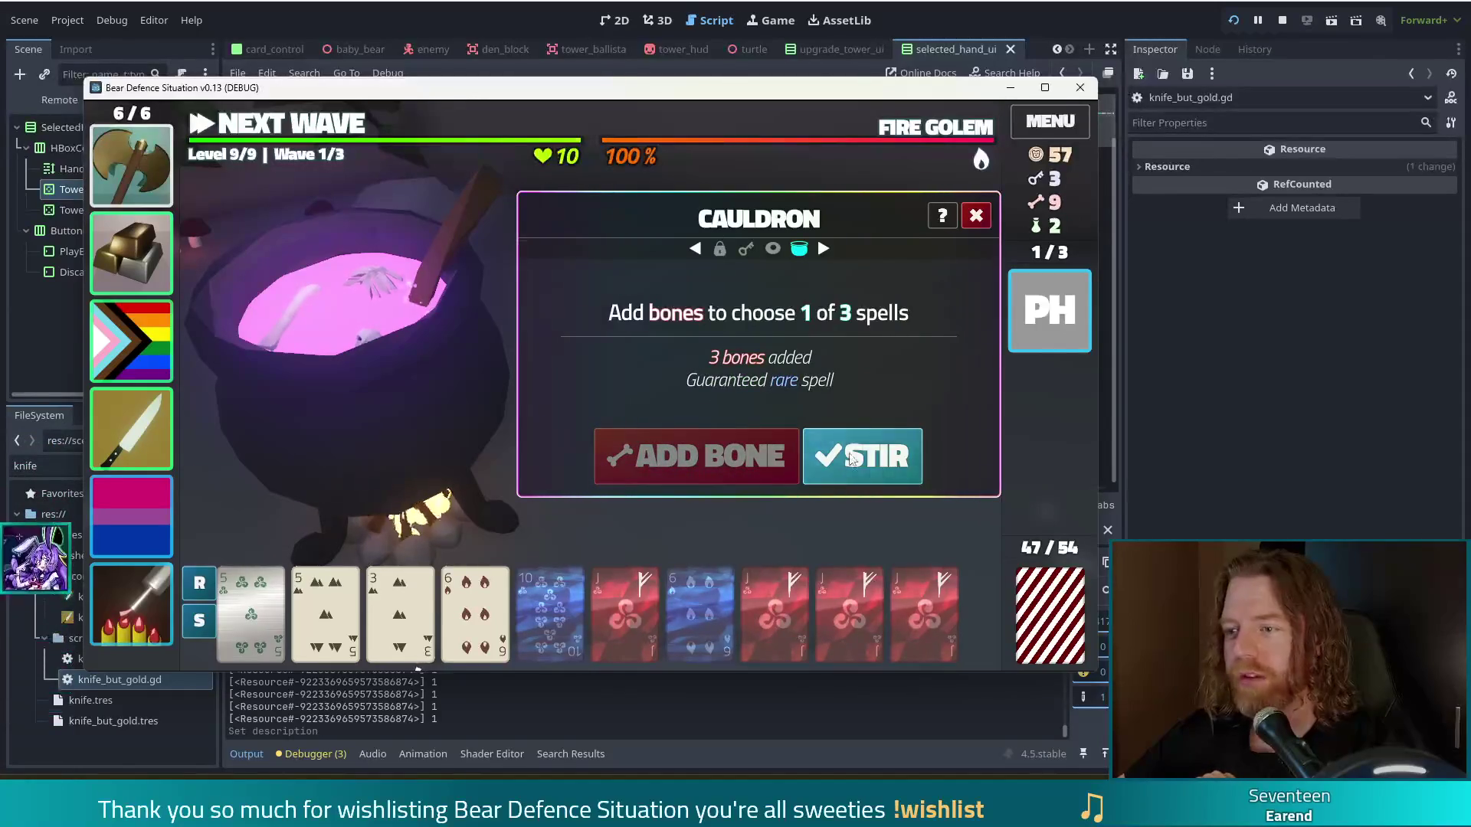
Step: Transmute the 6 of Fire into ruby, then duplicate a Jack card
{"action": "left_click", "coordinate": [848, 458]}
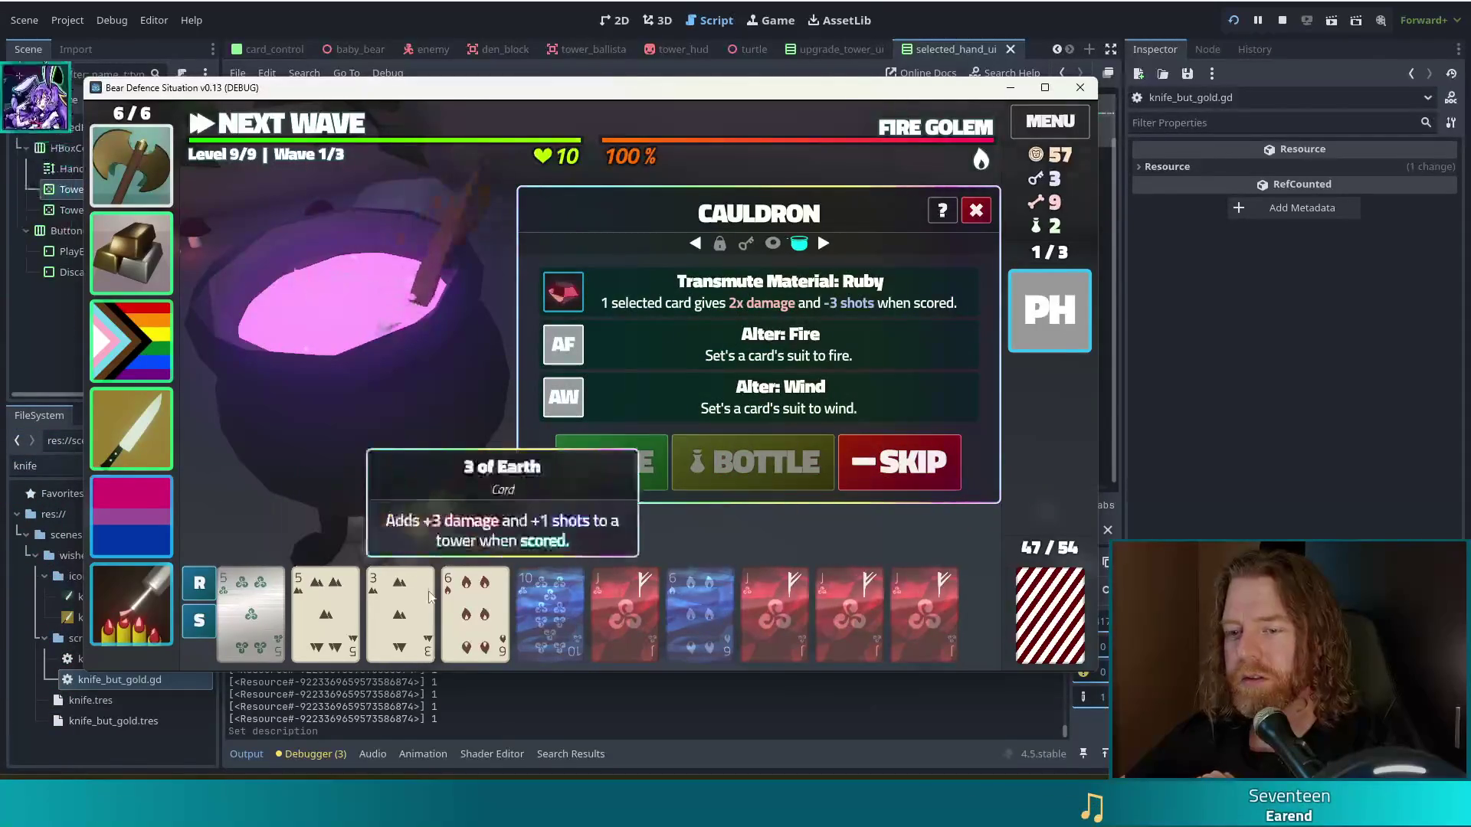
{"action": "left_click", "coordinate": [610, 462]}
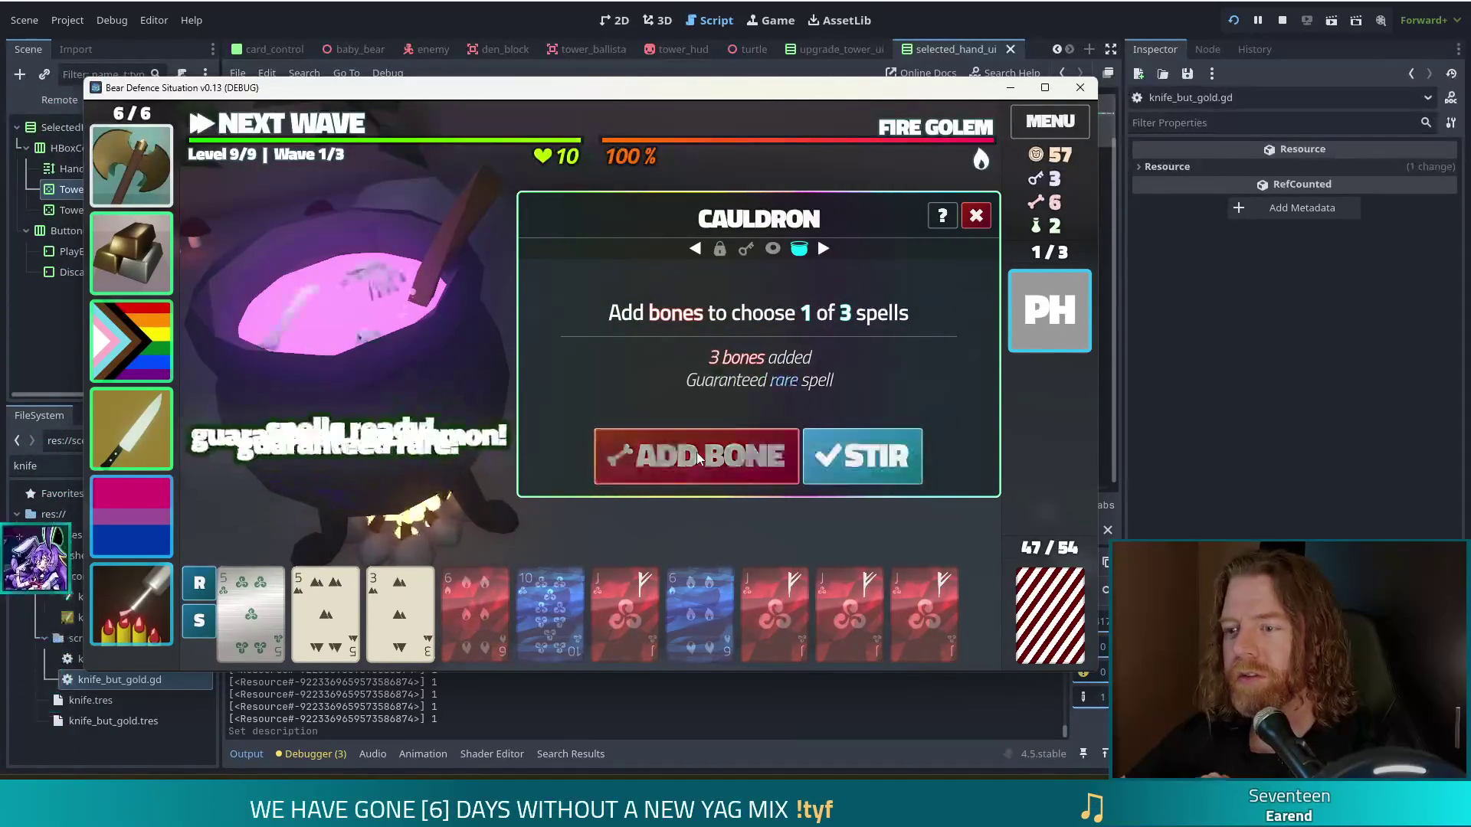
{"action": "left_click", "coordinate": [862, 456]}
{"action": "left_click", "coordinate": [625, 613]}
{"action": "left_click", "coordinate": [633, 464]}
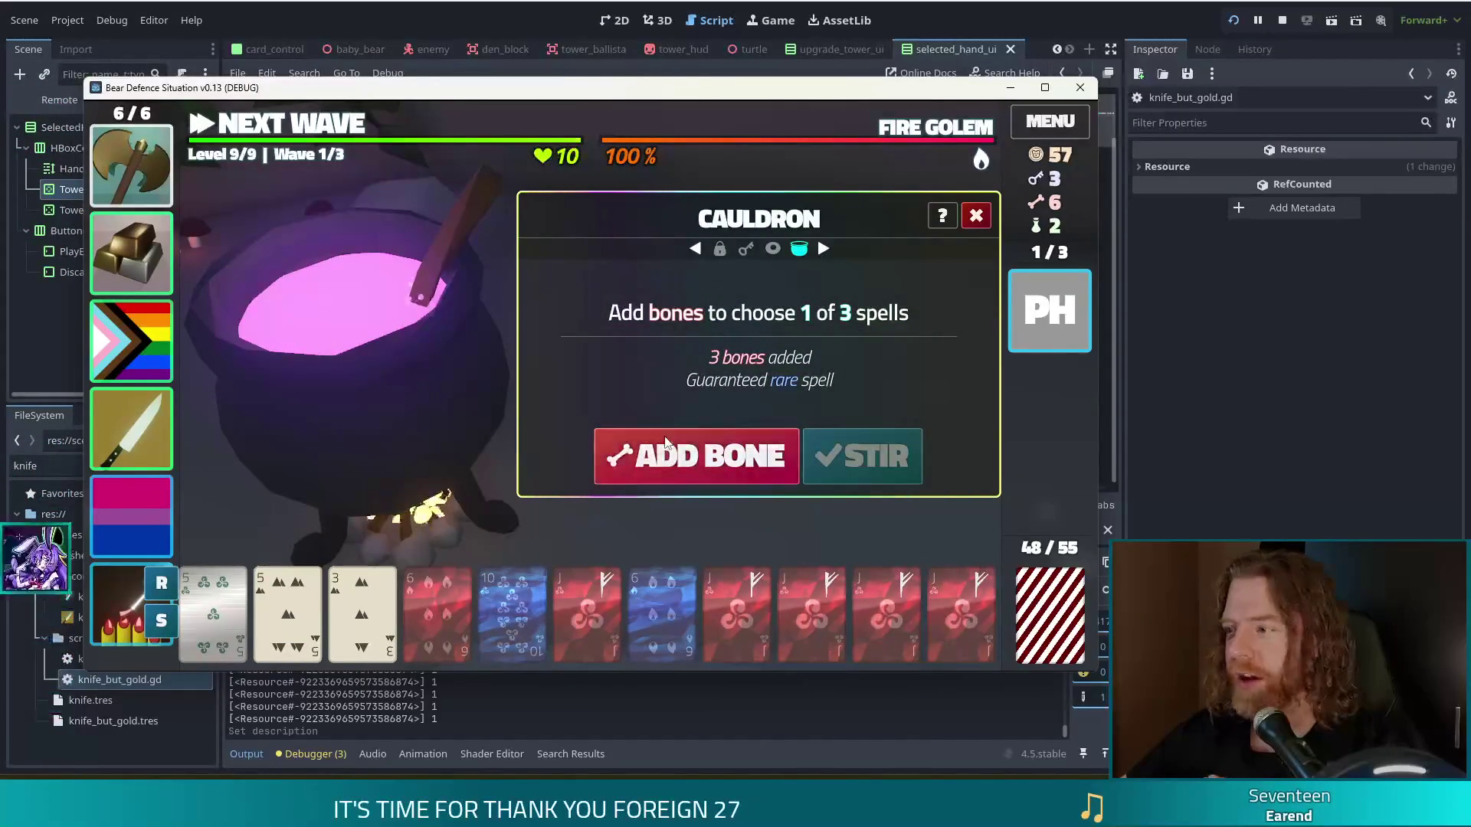
Step: Add more bones, stir, and cast Duplicate Card on another Jack
{"action": "left_click", "coordinate": [667, 454]}
{"action": "left_click", "coordinate": [666, 455]}
{"action": "left_click", "coordinate": [664, 453]}
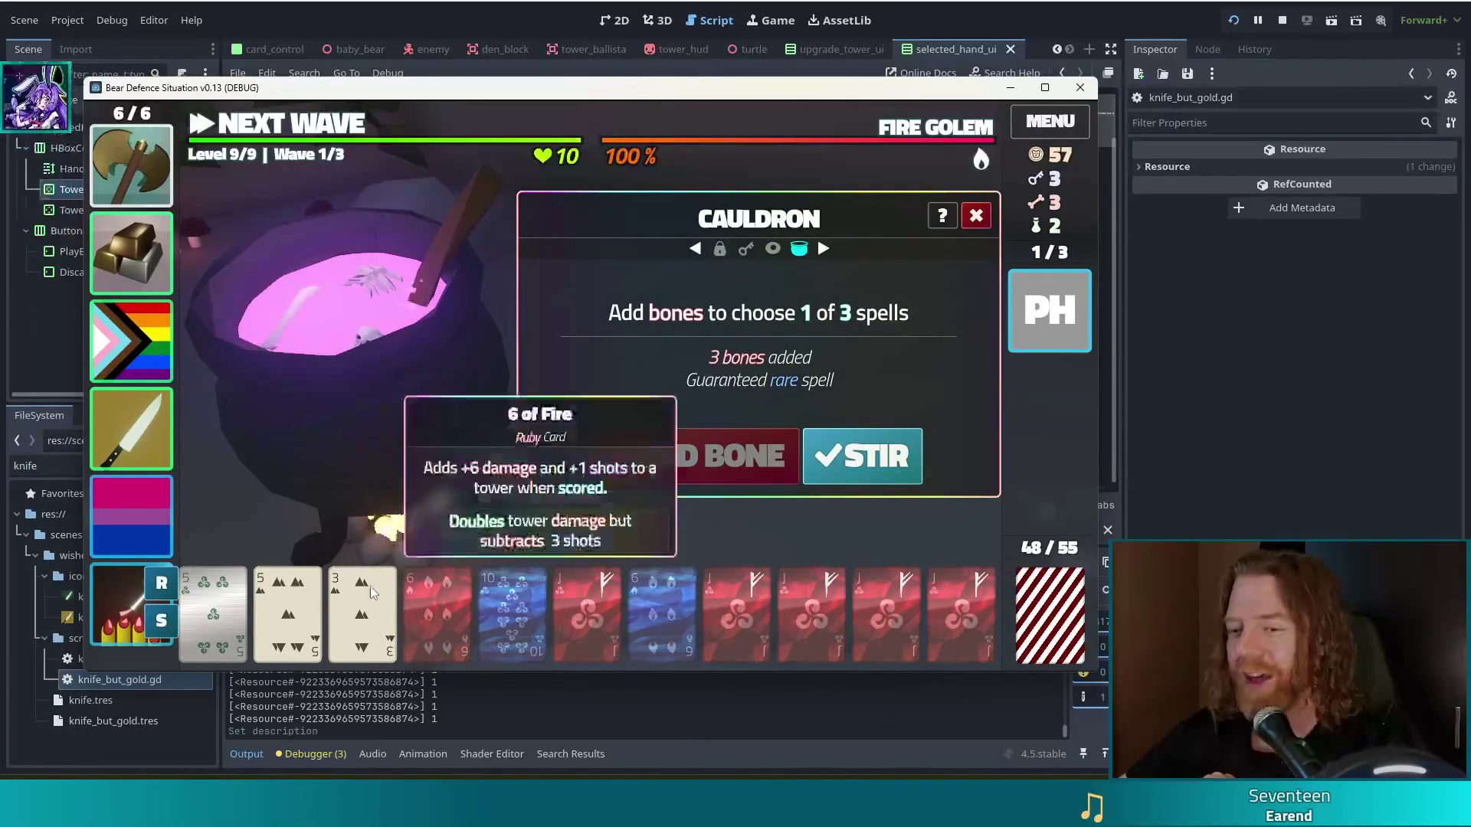
{"action": "mouse_move", "coordinate": [826, 637]}
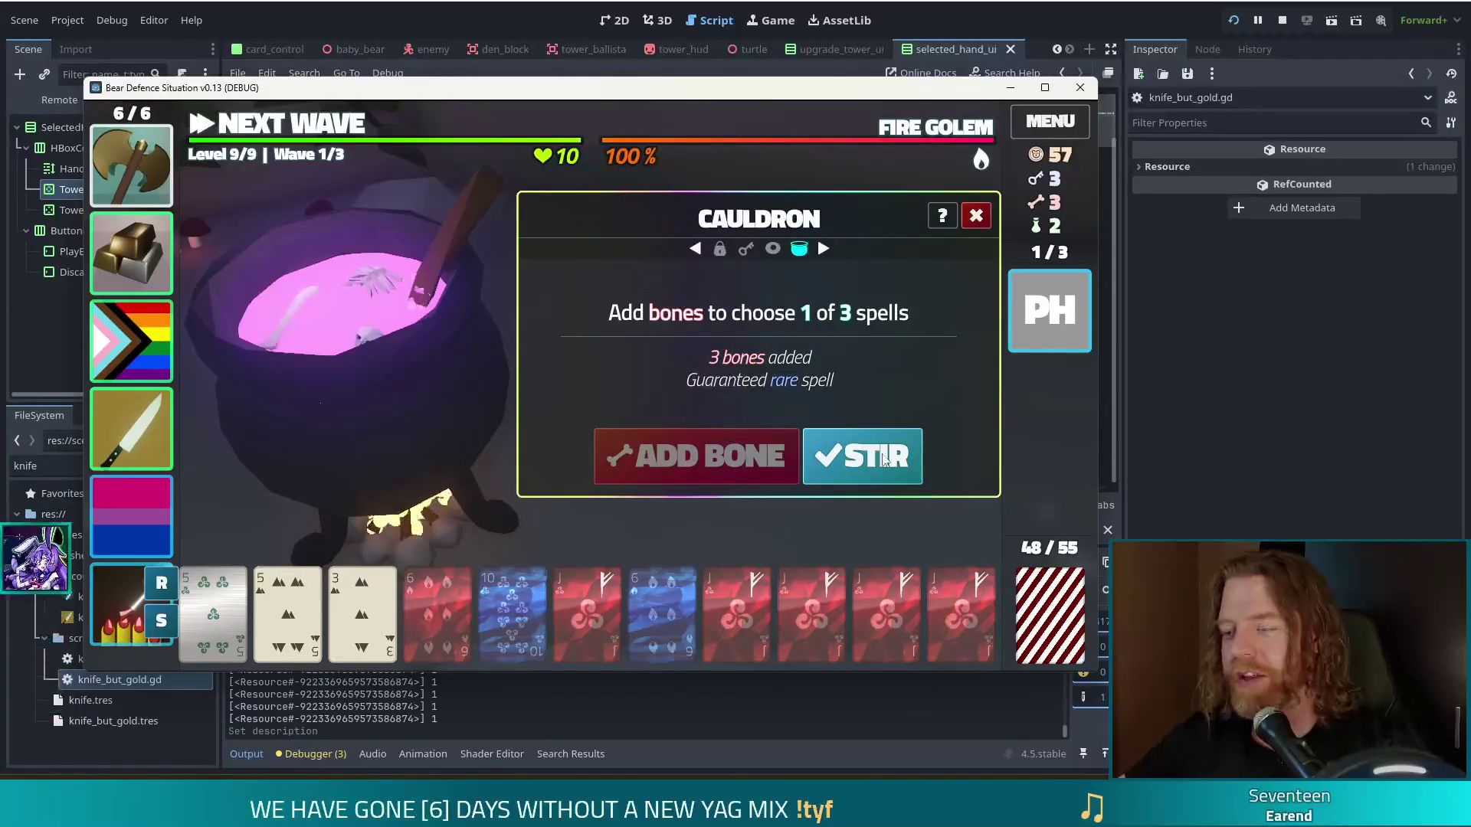
{"action": "left_click", "coordinate": [882, 460]}
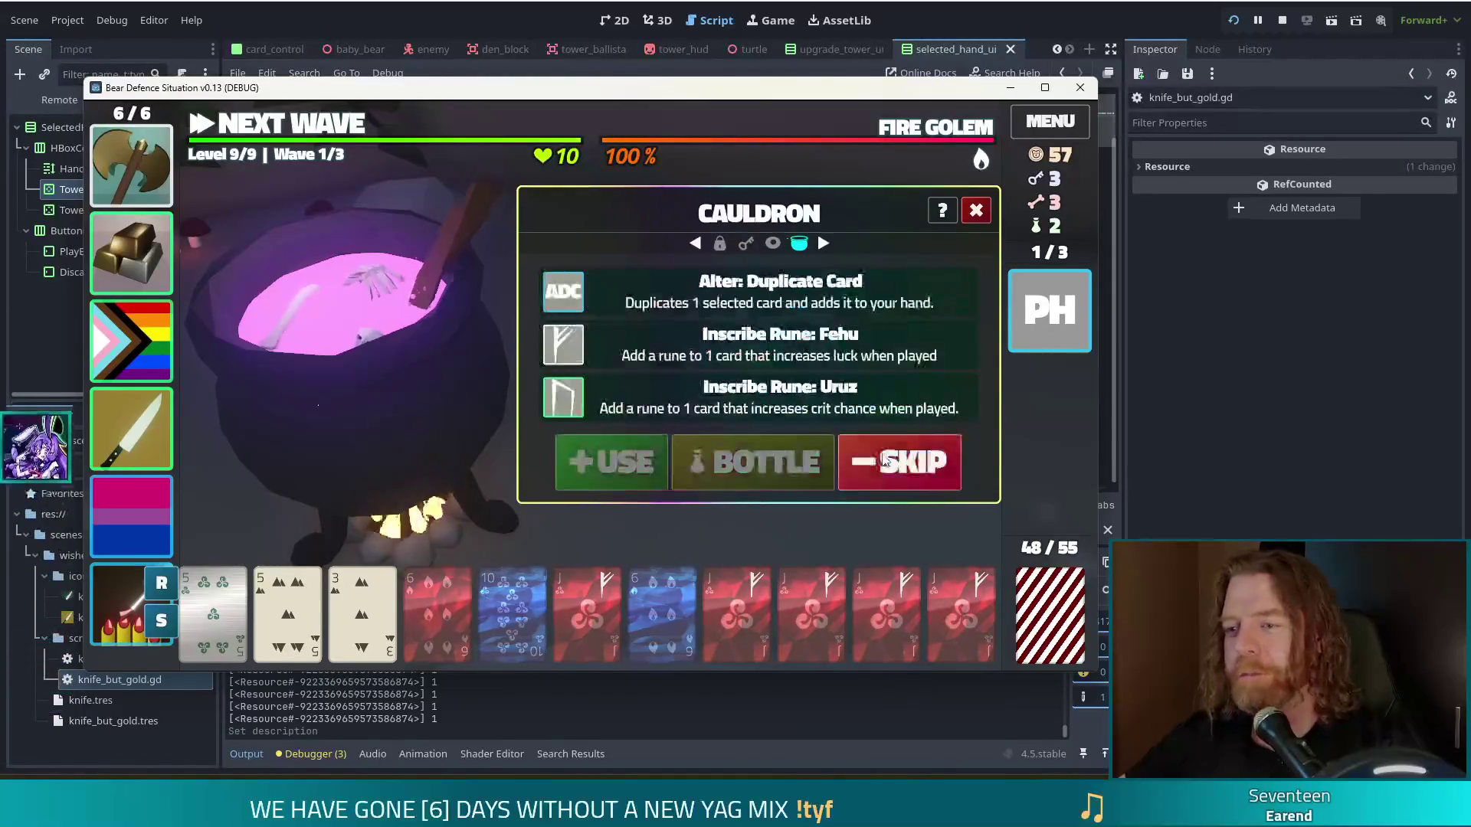
{"action": "left_click", "coordinate": [592, 626]}
{"action": "left_click", "coordinate": [633, 311]}
{"action": "left_click", "coordinate": [620, 459]}
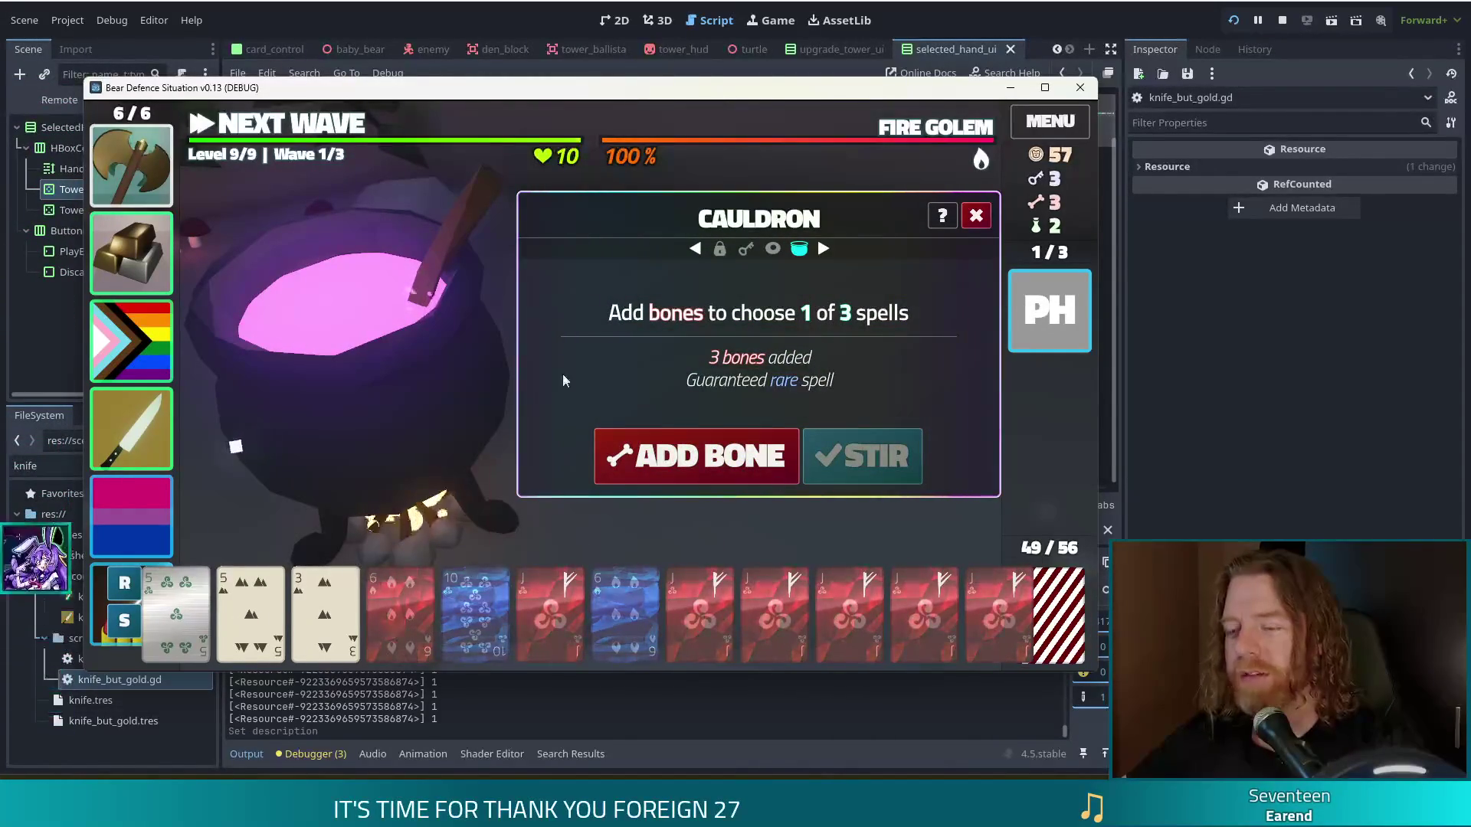
Step: Spend the last bones on Transmute Material: Sapphire for the 5 card, then close the cauldron
{"action": "mouse_move", "coordinate": [957, 586]}
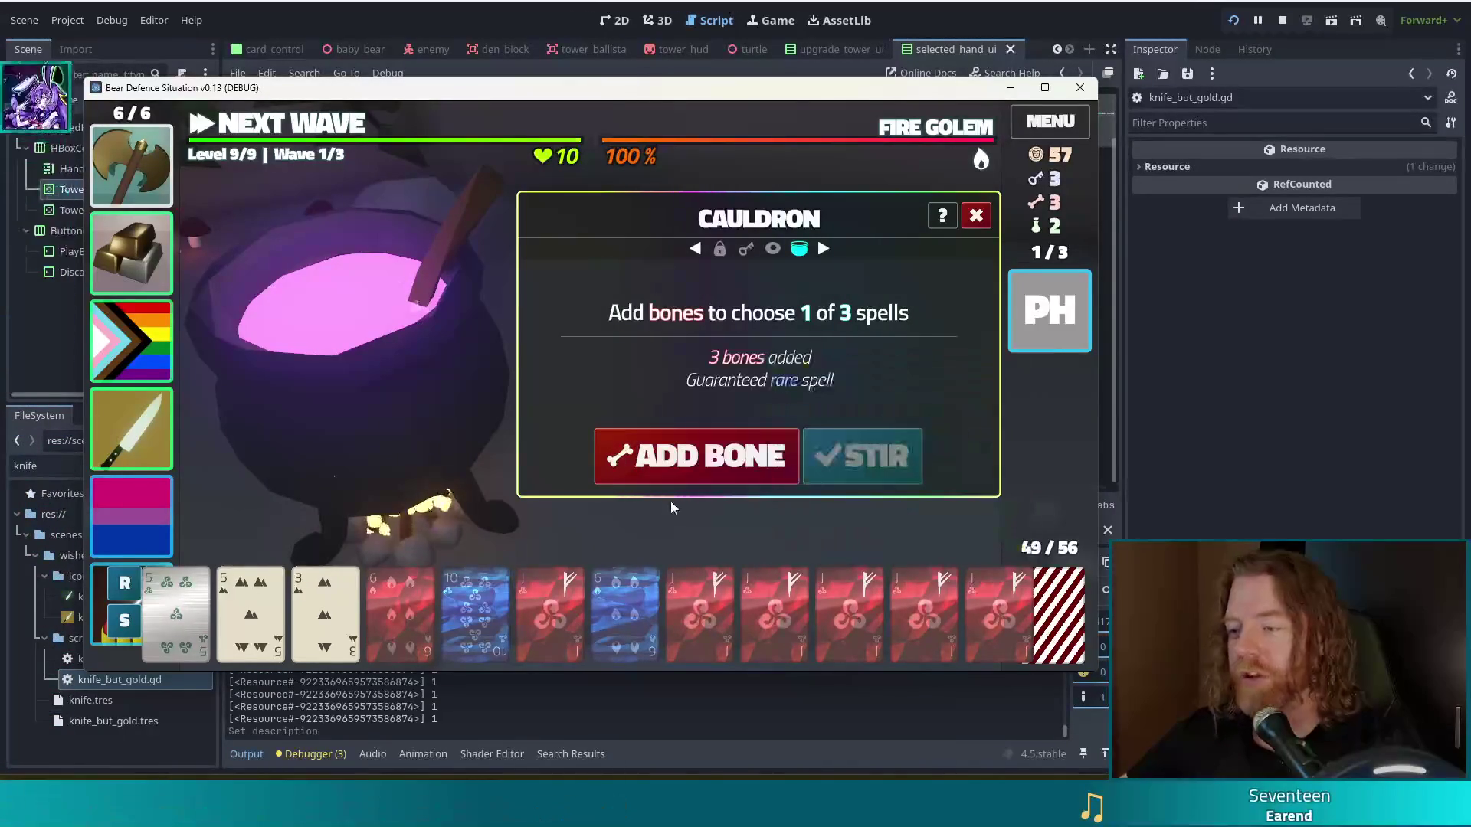
{"action": "left_click", "coordinate": [678, 456]}
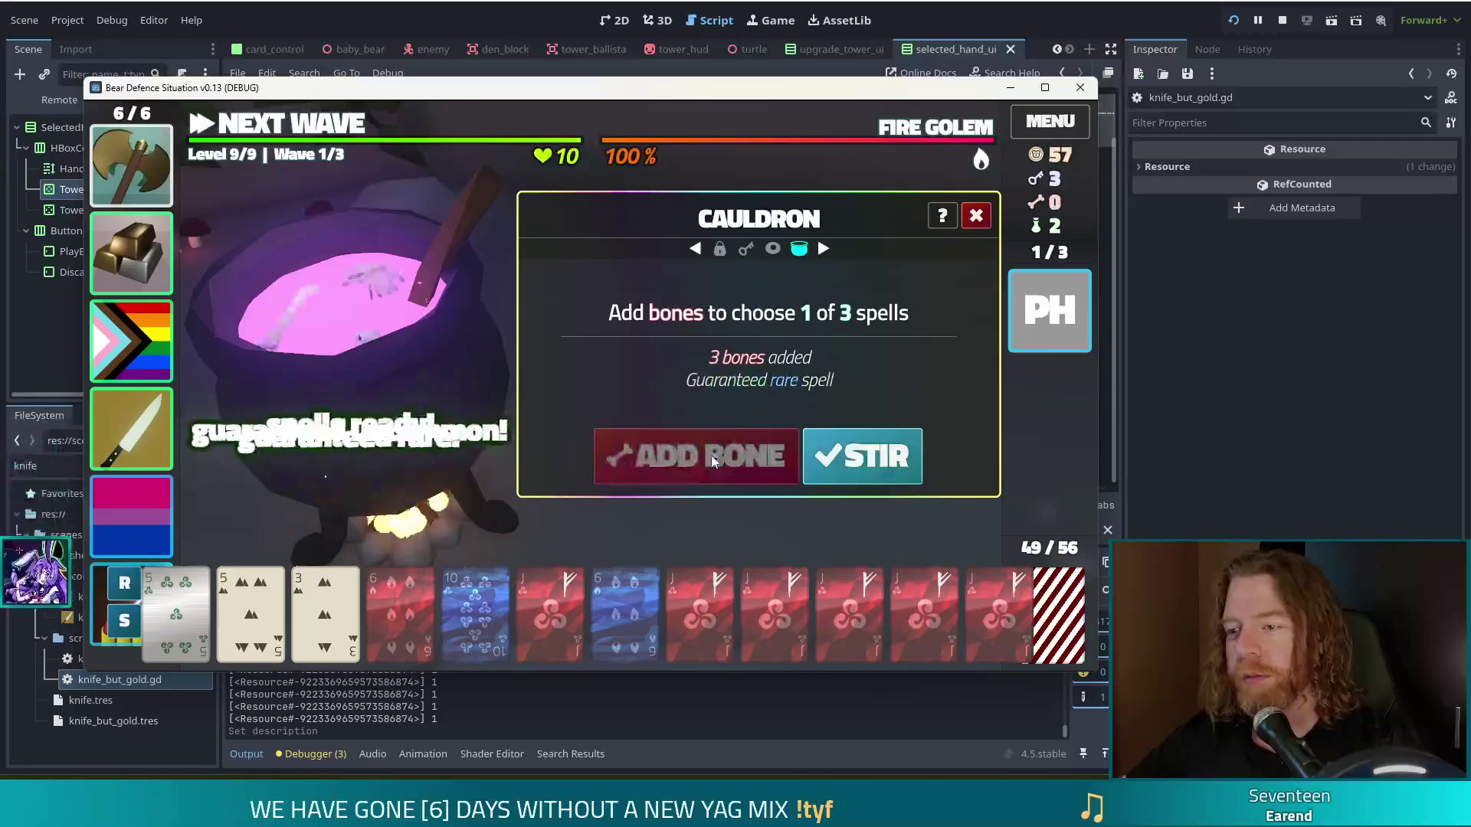
{"action": "left_click", "coordinate": [862, 456]}
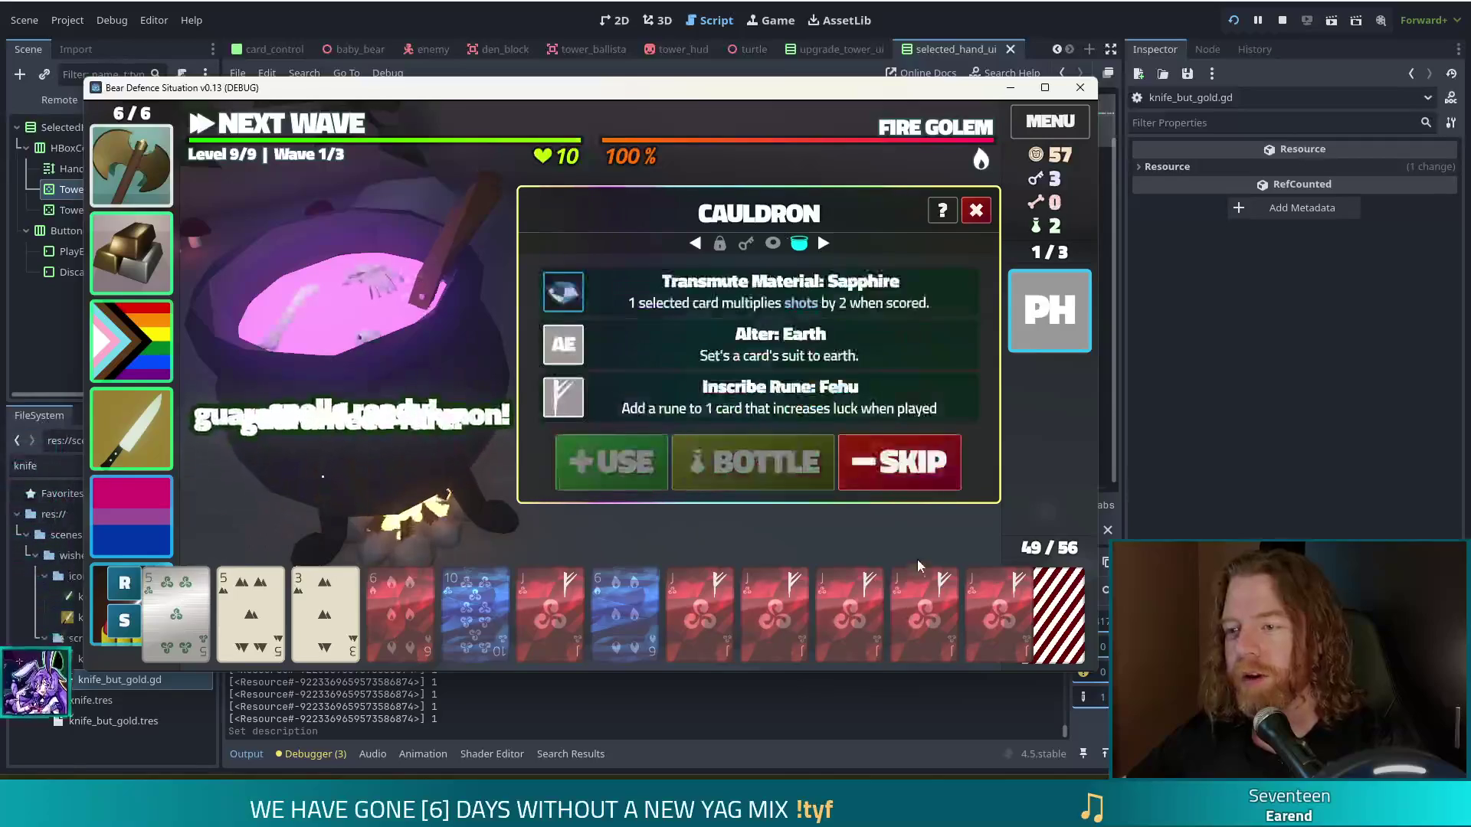
{"action": "left_click", "coordinate": [325, 605]}
{"action": "left_click", "coordinate": [250, 605]}
{"action": "left_click", "coordinate": [659, 291]}
{"action": "left_click", "coordinate": [691, 440]}
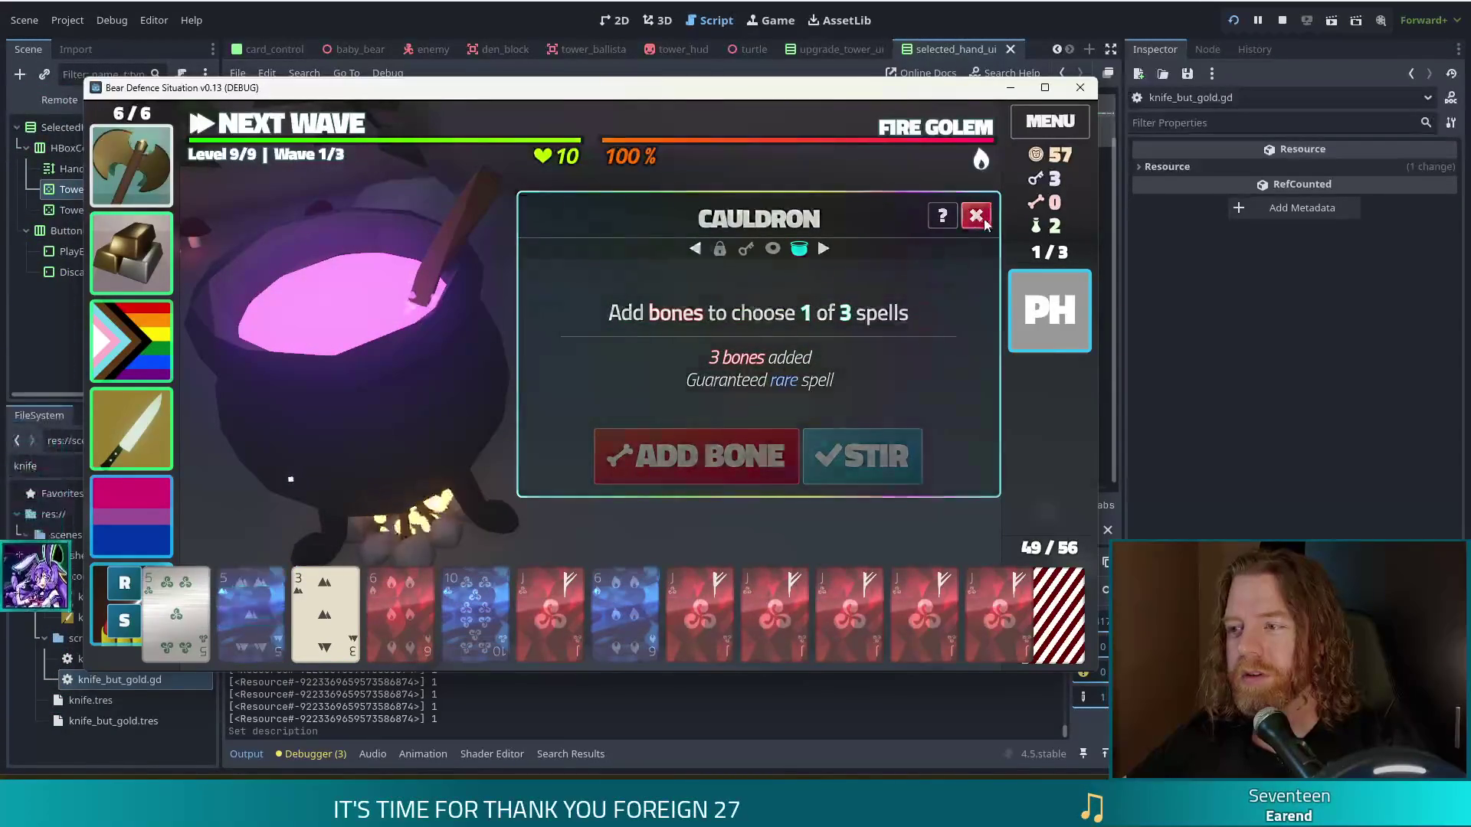
{"action": "left_click", "coordinate": [976, 211]}
Step: Throw 5 gold into the wishing well and skip Ketogenic Diet, Attention Deficit and Girldinner
{"action": "left_click", "coordinate": [493, 482]}
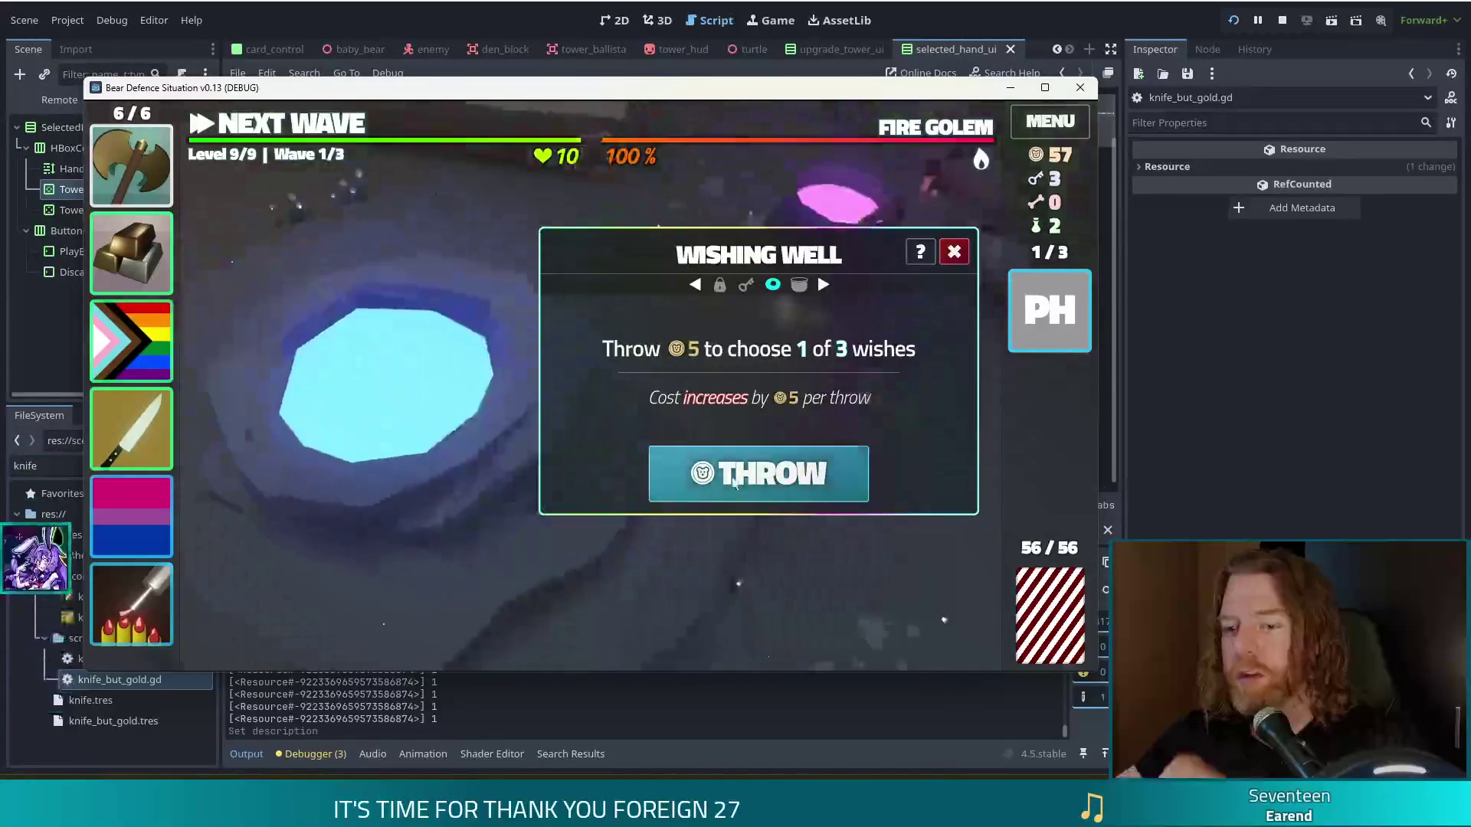
{"action": "left_click", "coordinate": [717, 479]}
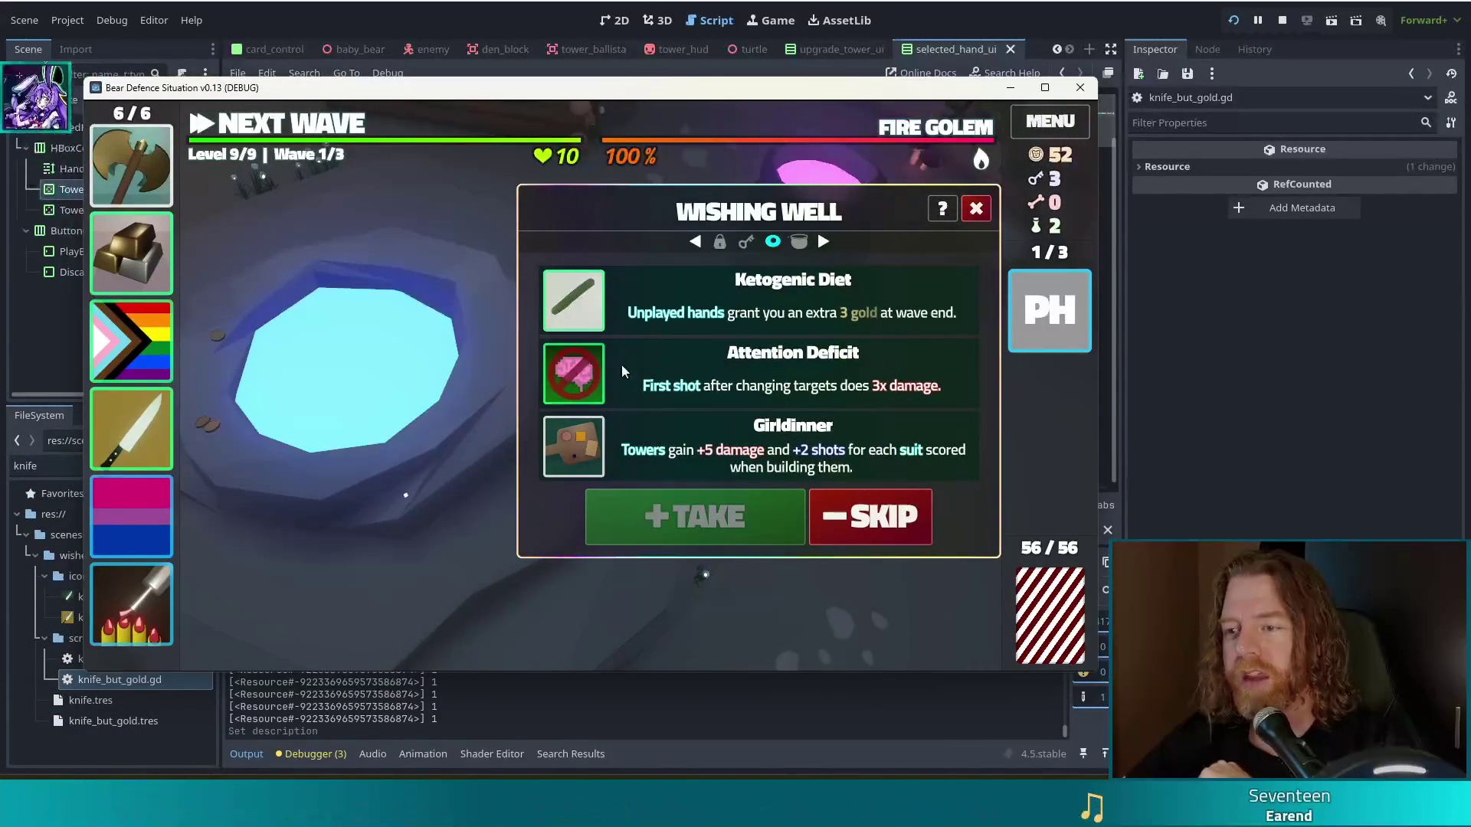
{"action": "mouse_move", "coordinate": [151, 435]}
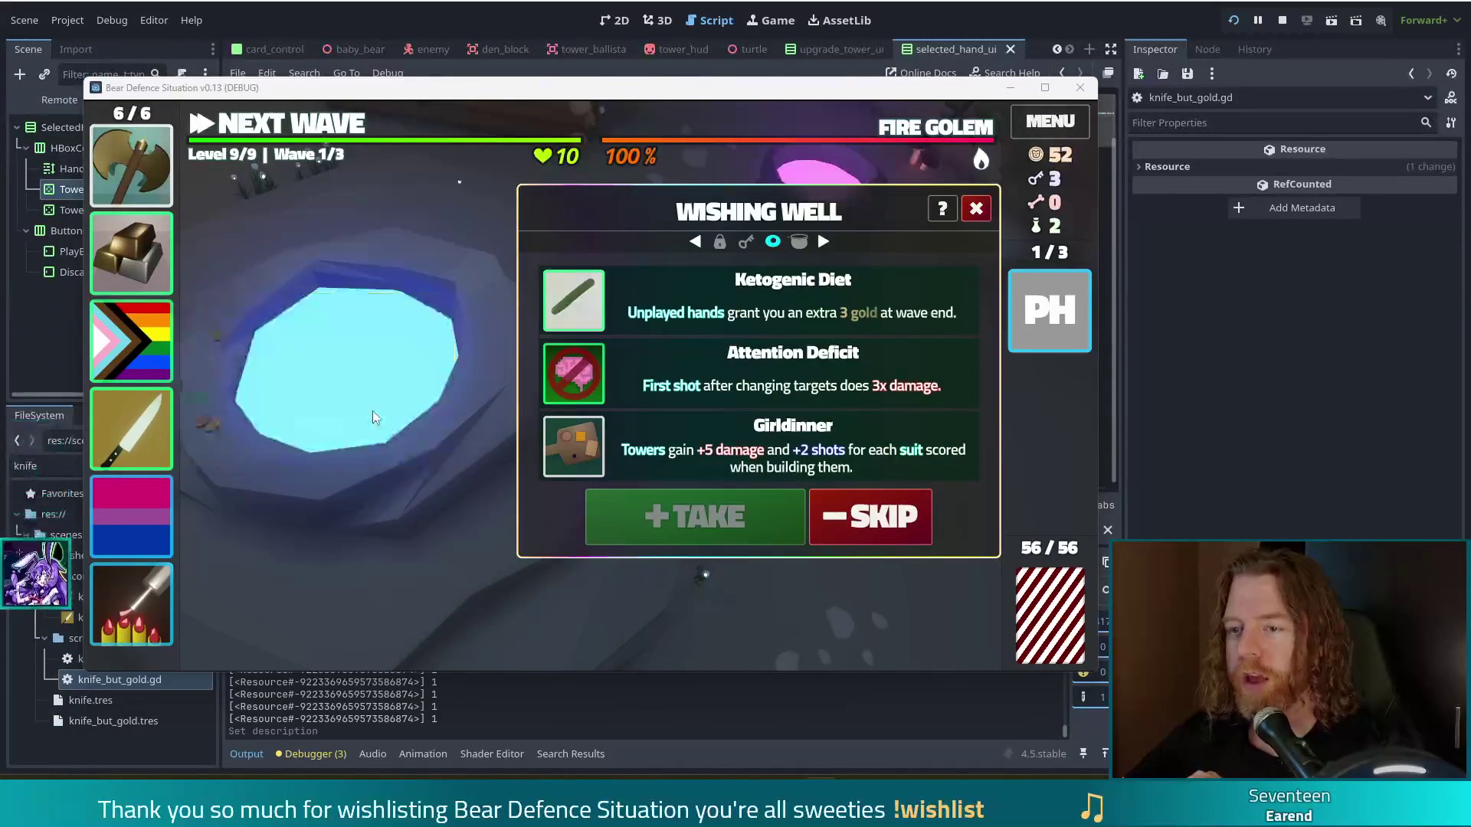
{"action": "left_click", "coordinate": [908, 522]}
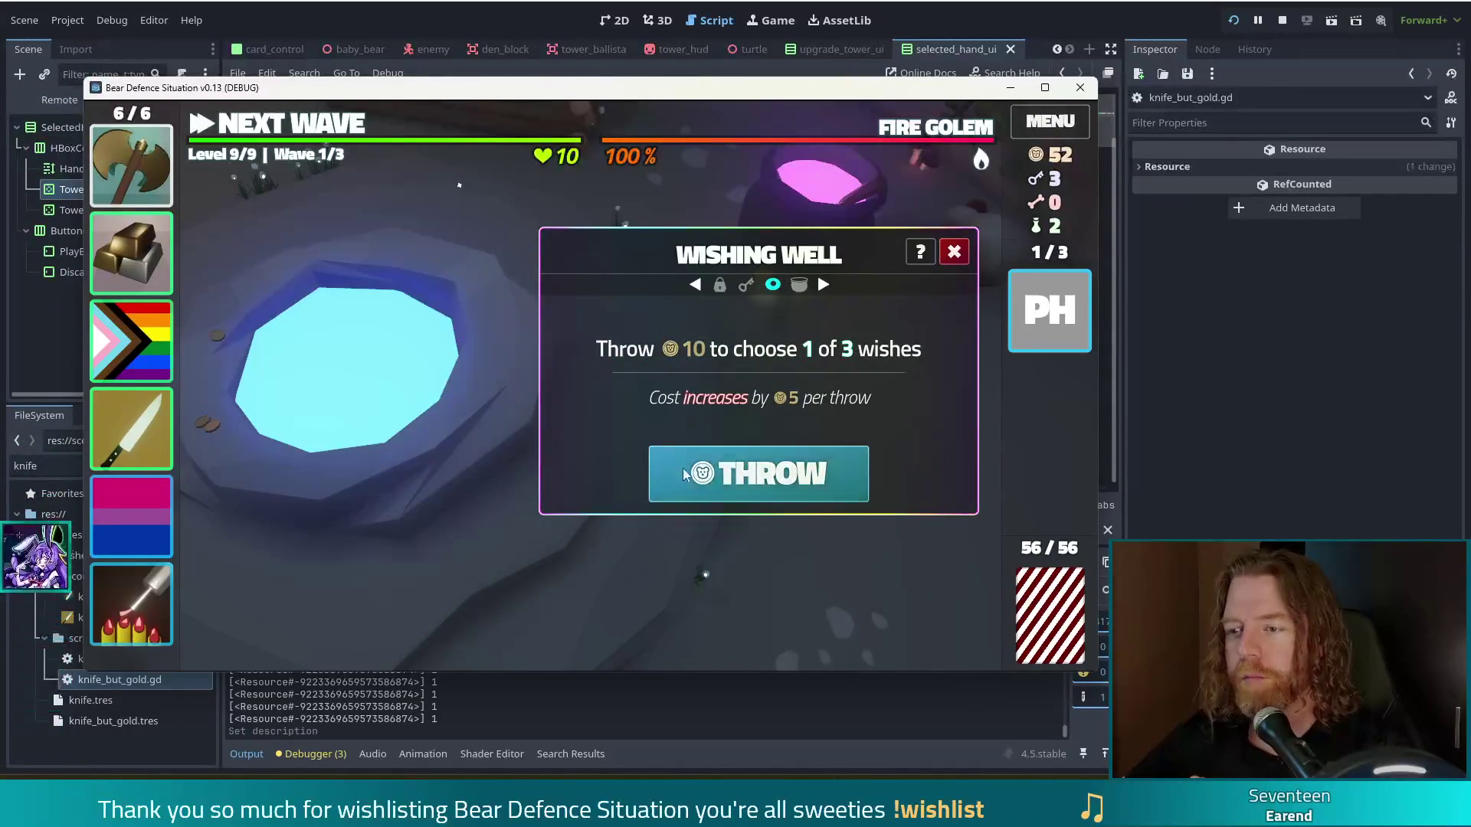
Step: Throw 10 gold and pick Shockwave Totem over Heart of Stone and Strong Suit
{"action": "left_click", "coordinate": [678, 469]}
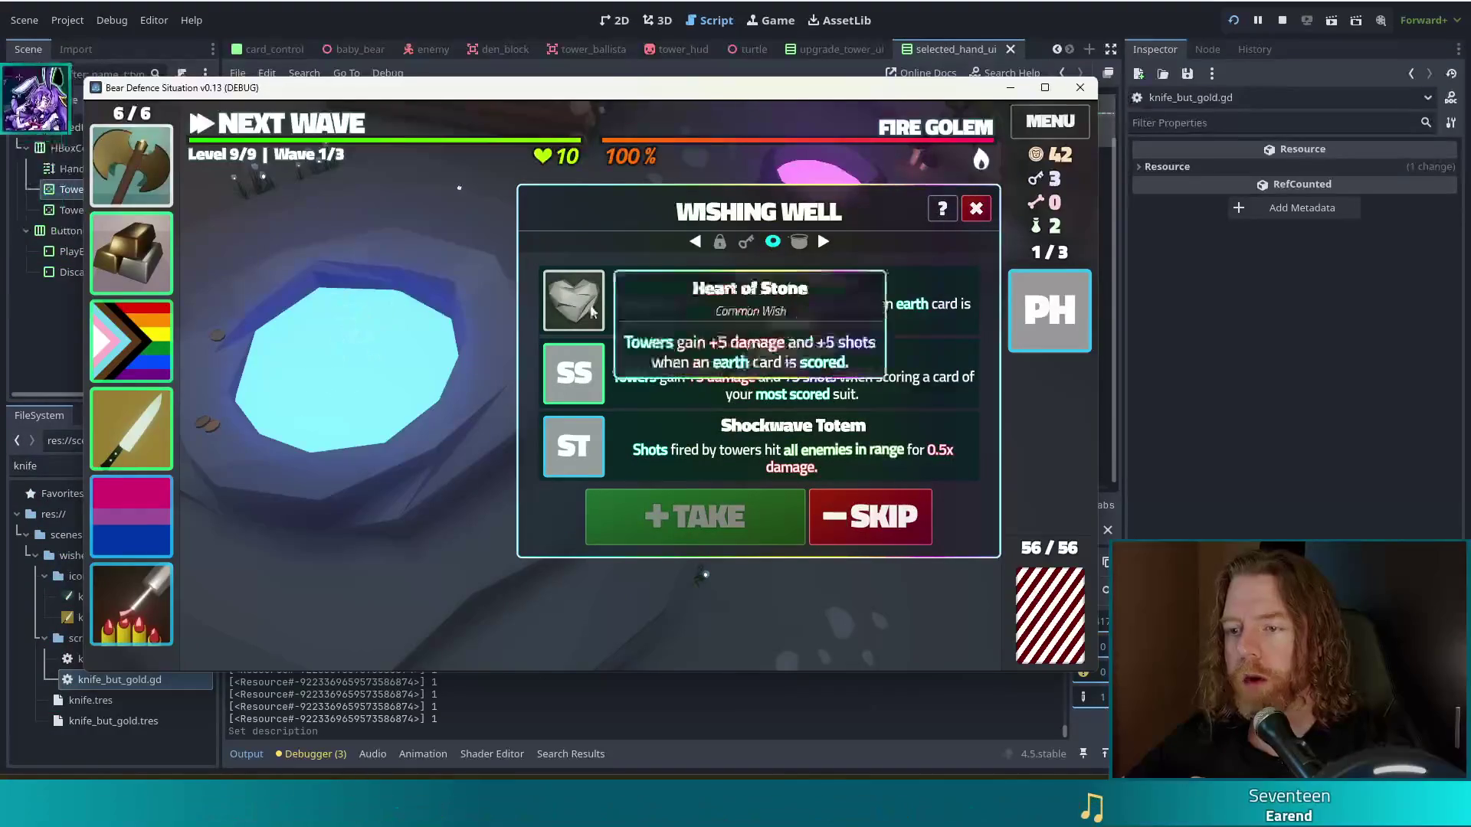
{"action": "mouse_move", "coordinate": [584, 301]}
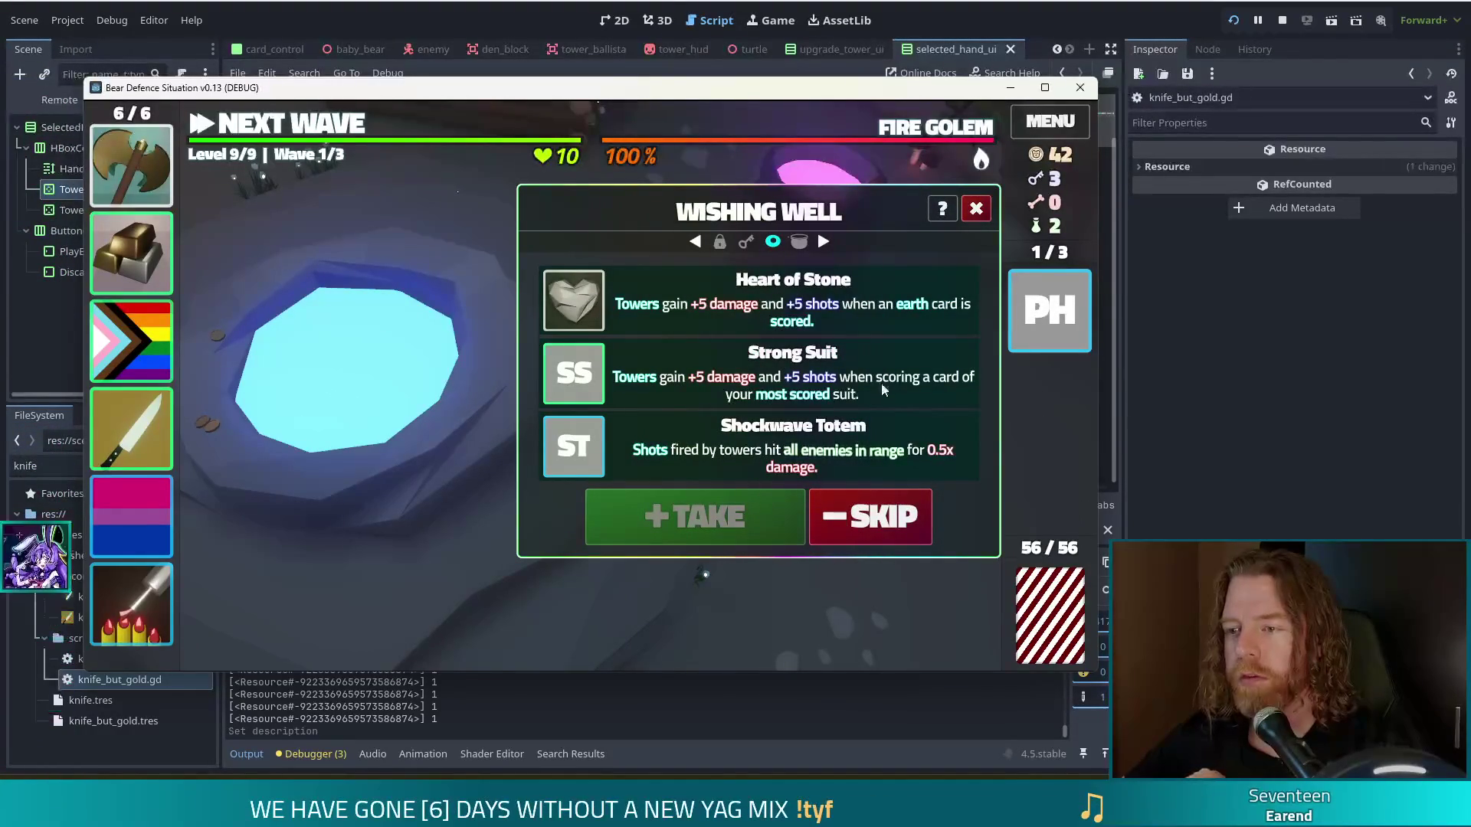
{"action": "left_click", "coordinate": [923, 387]}
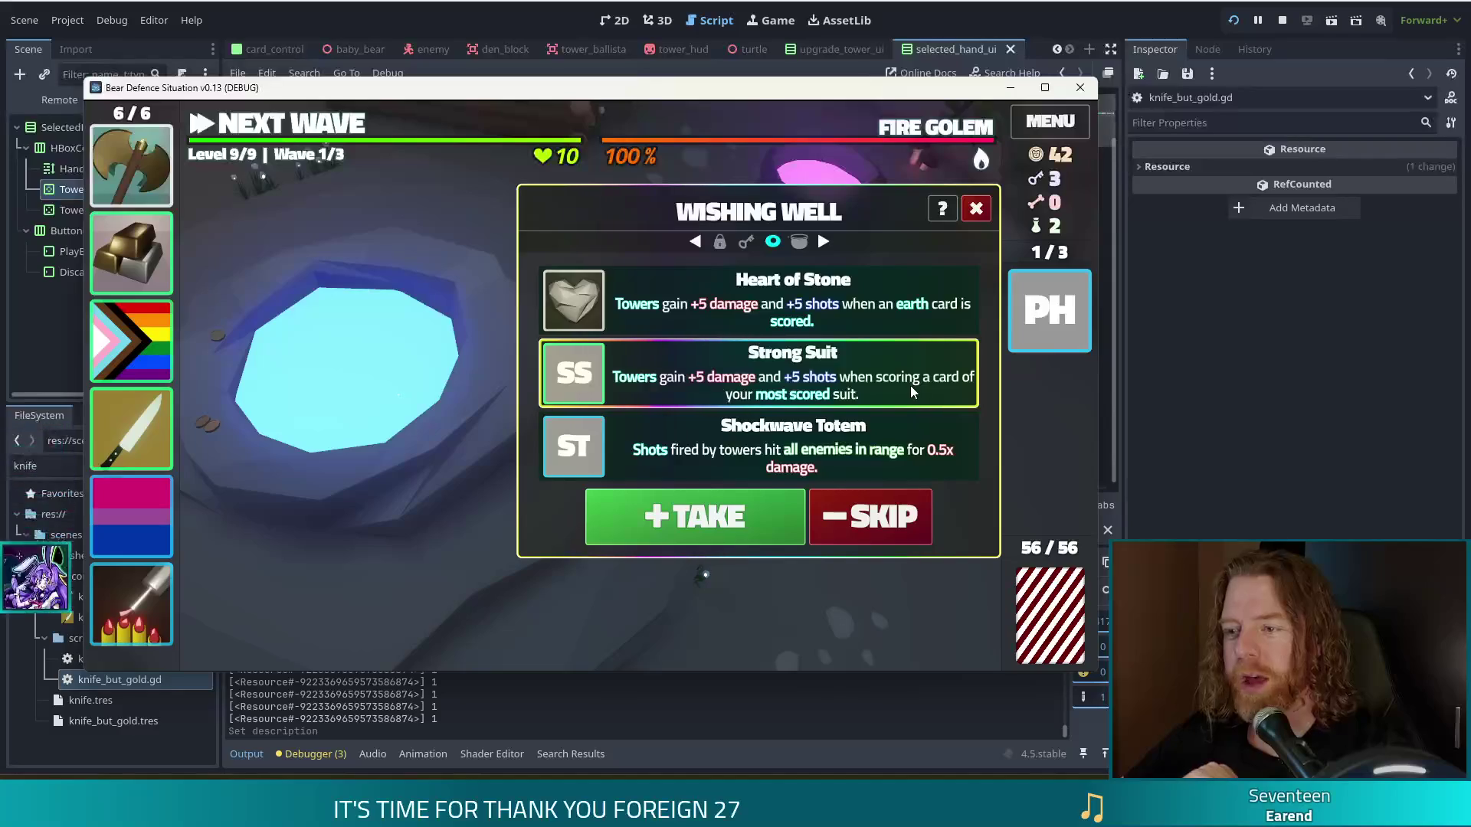
{"action": "left_click", "coordinate": [827, 448]}
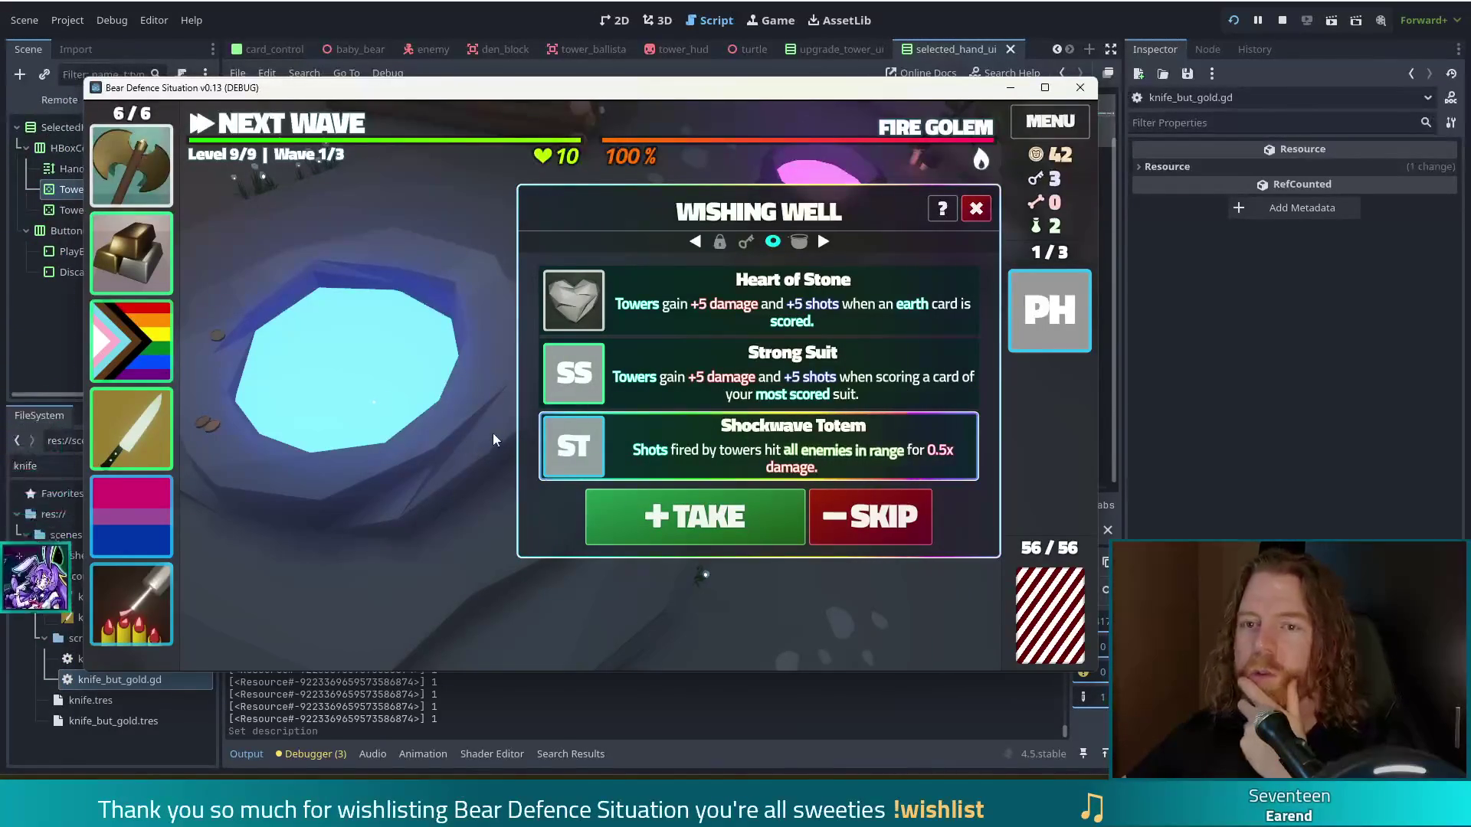
{"action": "mouse_move", "coordinate": [112, 180]}
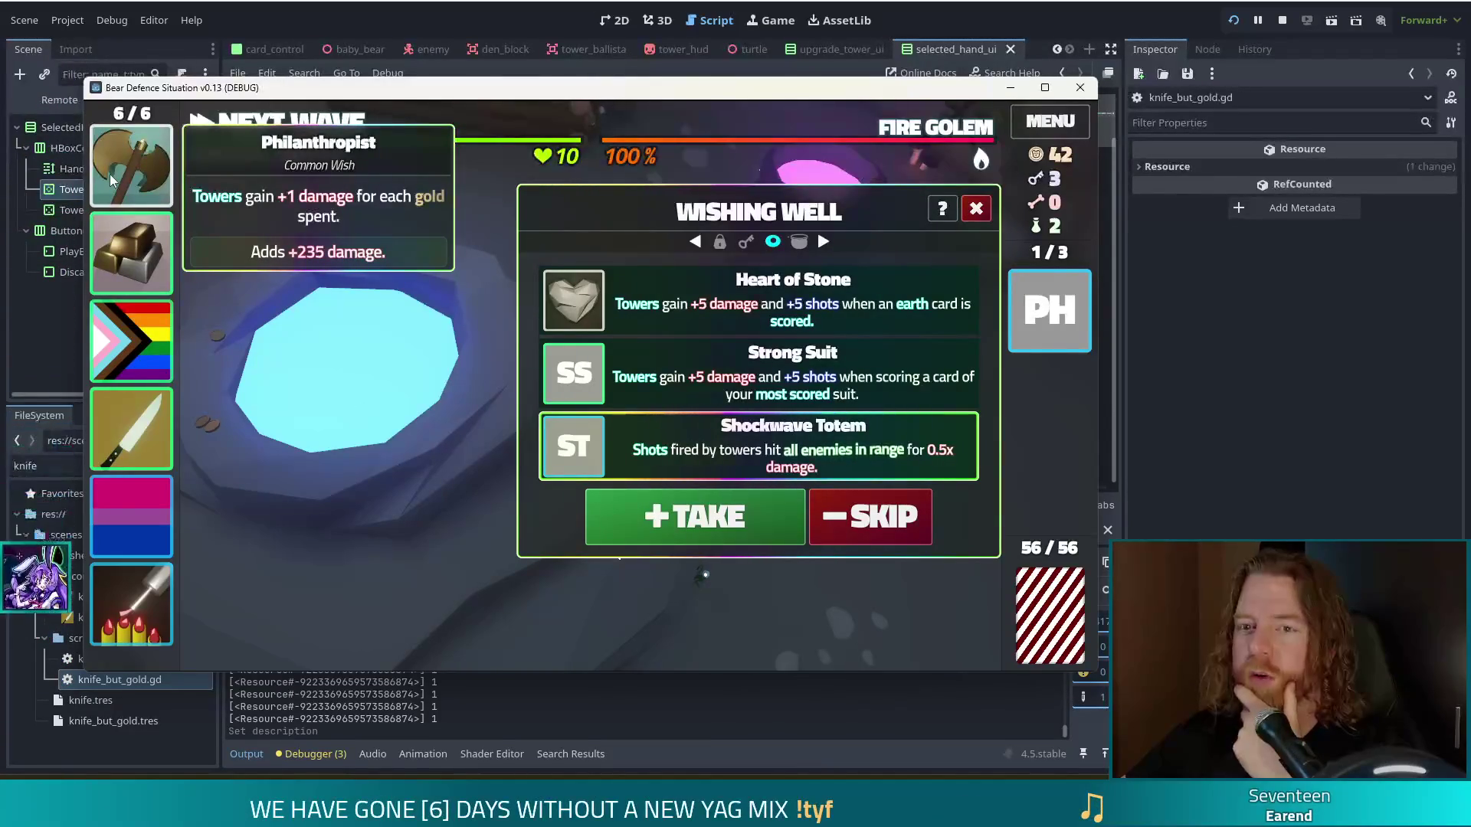
Step: Yeet the Philanthropist axe wish and take Shockwave Totem in its place
{"action": "left_click", "coordinate": [131, 168]}
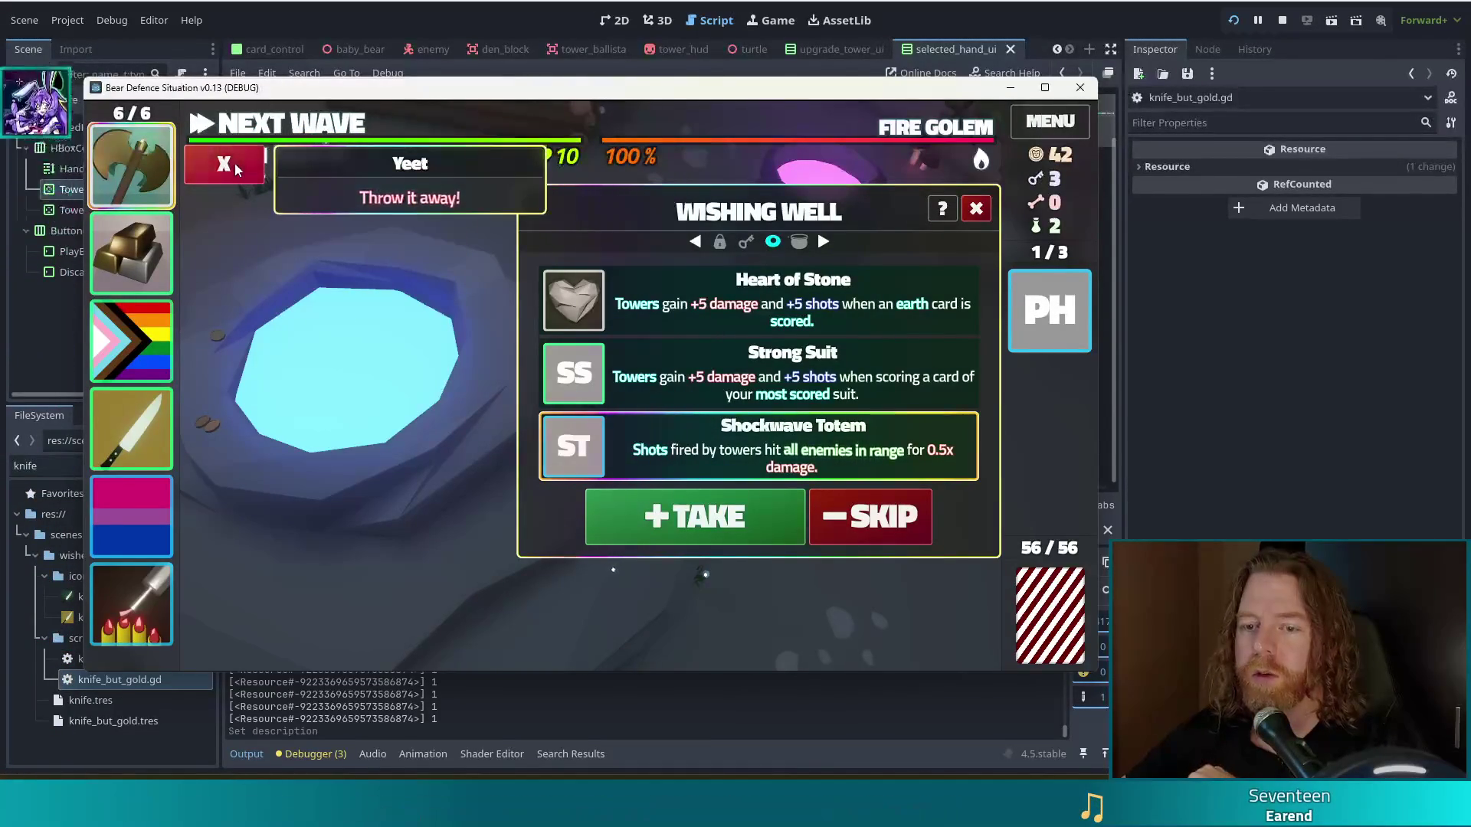
{"action": "mouse_move", "coordinate": [134, 600]}
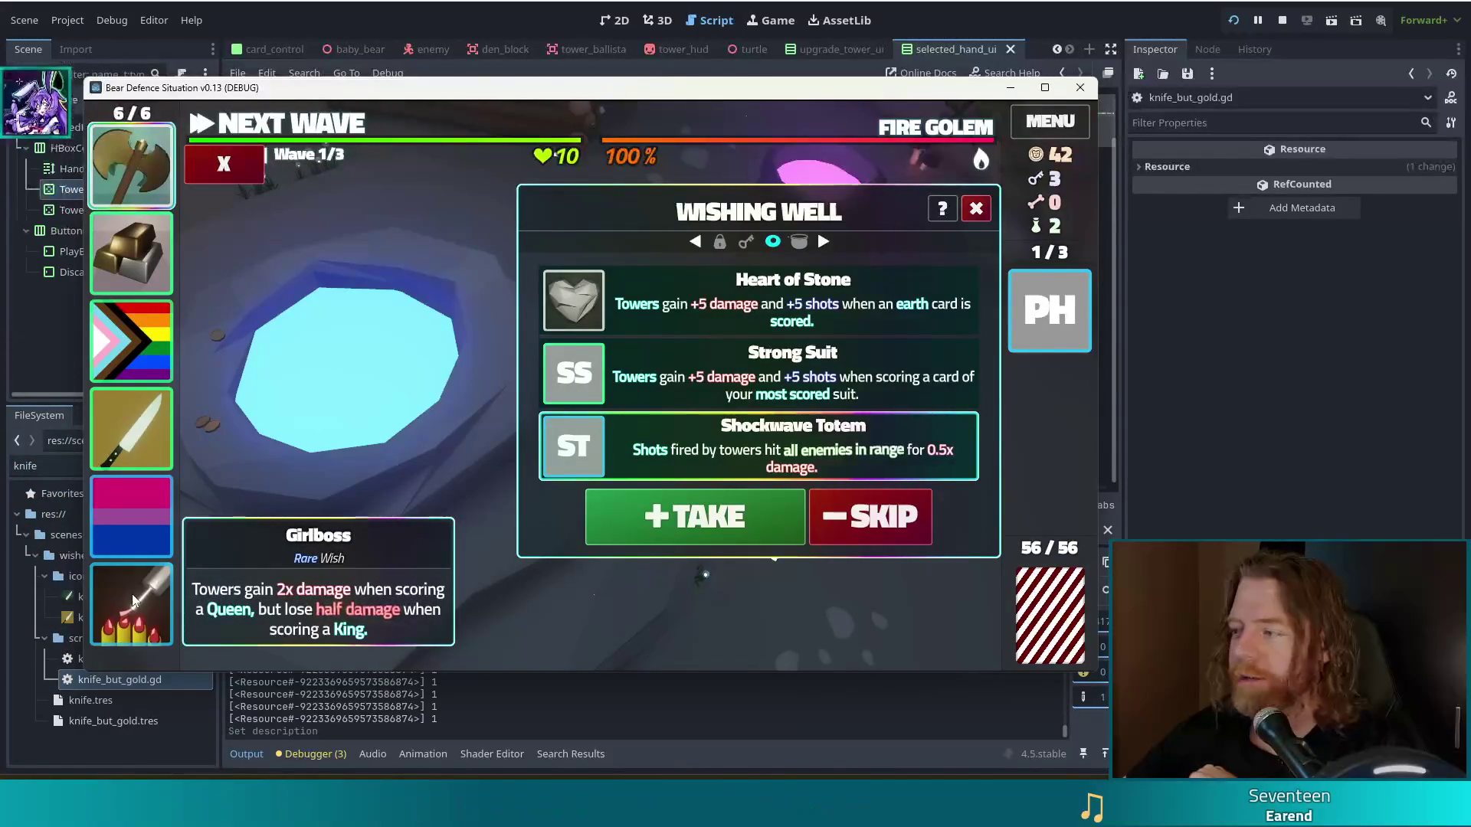
{"action": "left_click", "coordinate": [224, 163]}
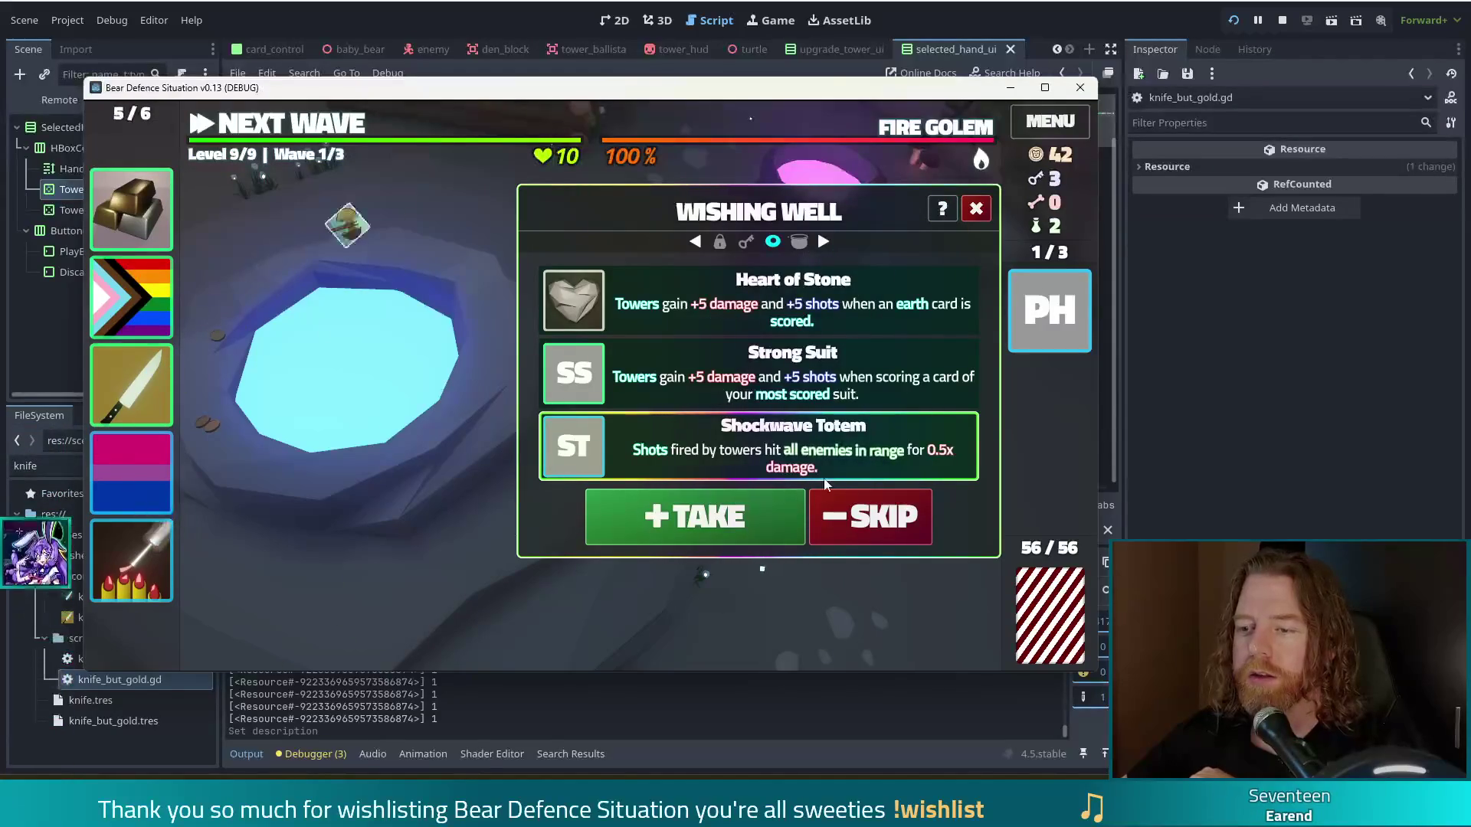
{"action": "left_click", "coordinate": [726, 523]}
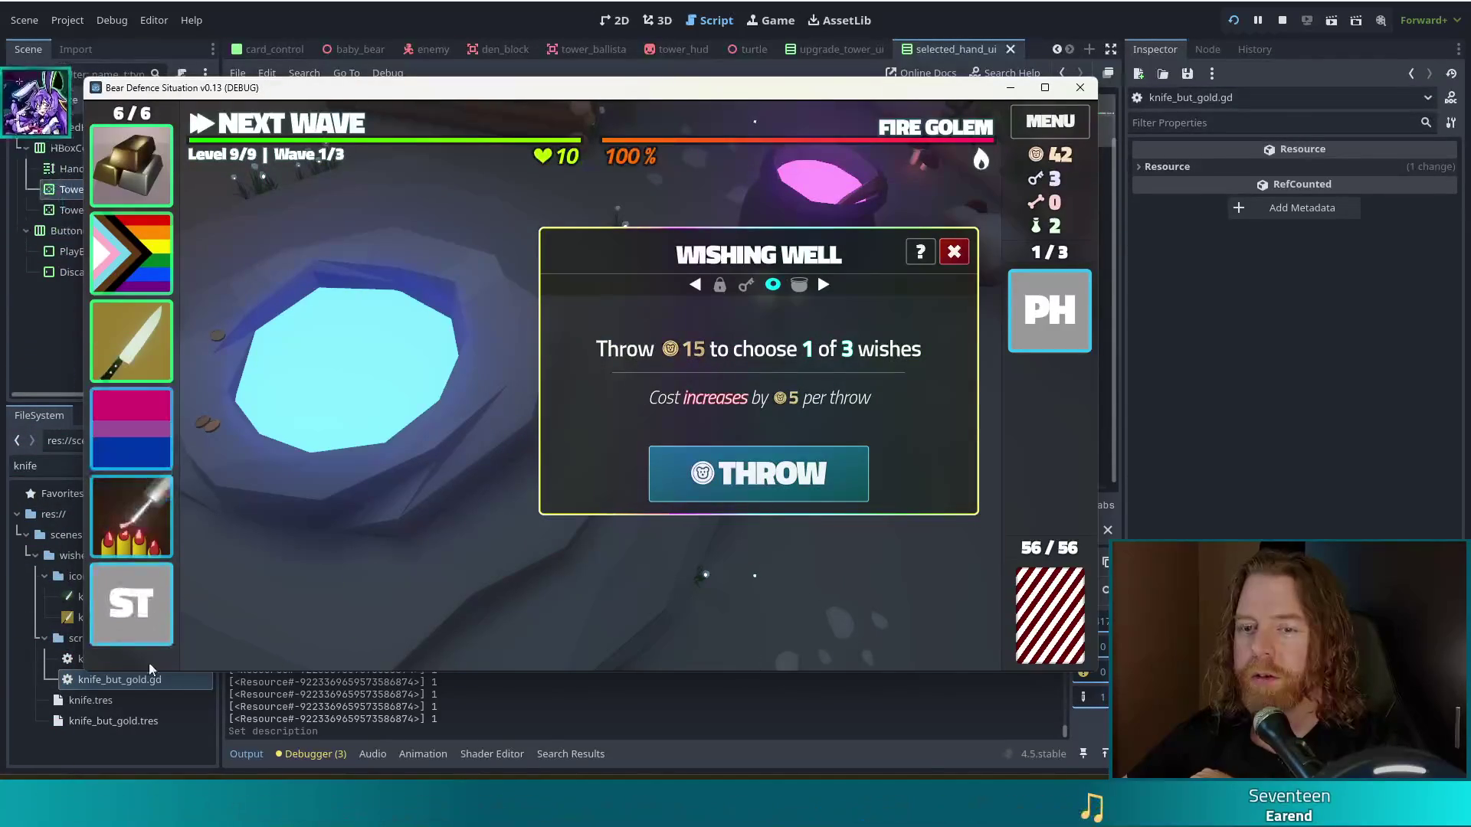
Step: Leave the wishing well, unlock the treasure chest with a key, and take its cards
{"action": "left_click", "coordinate": [955, 252]}
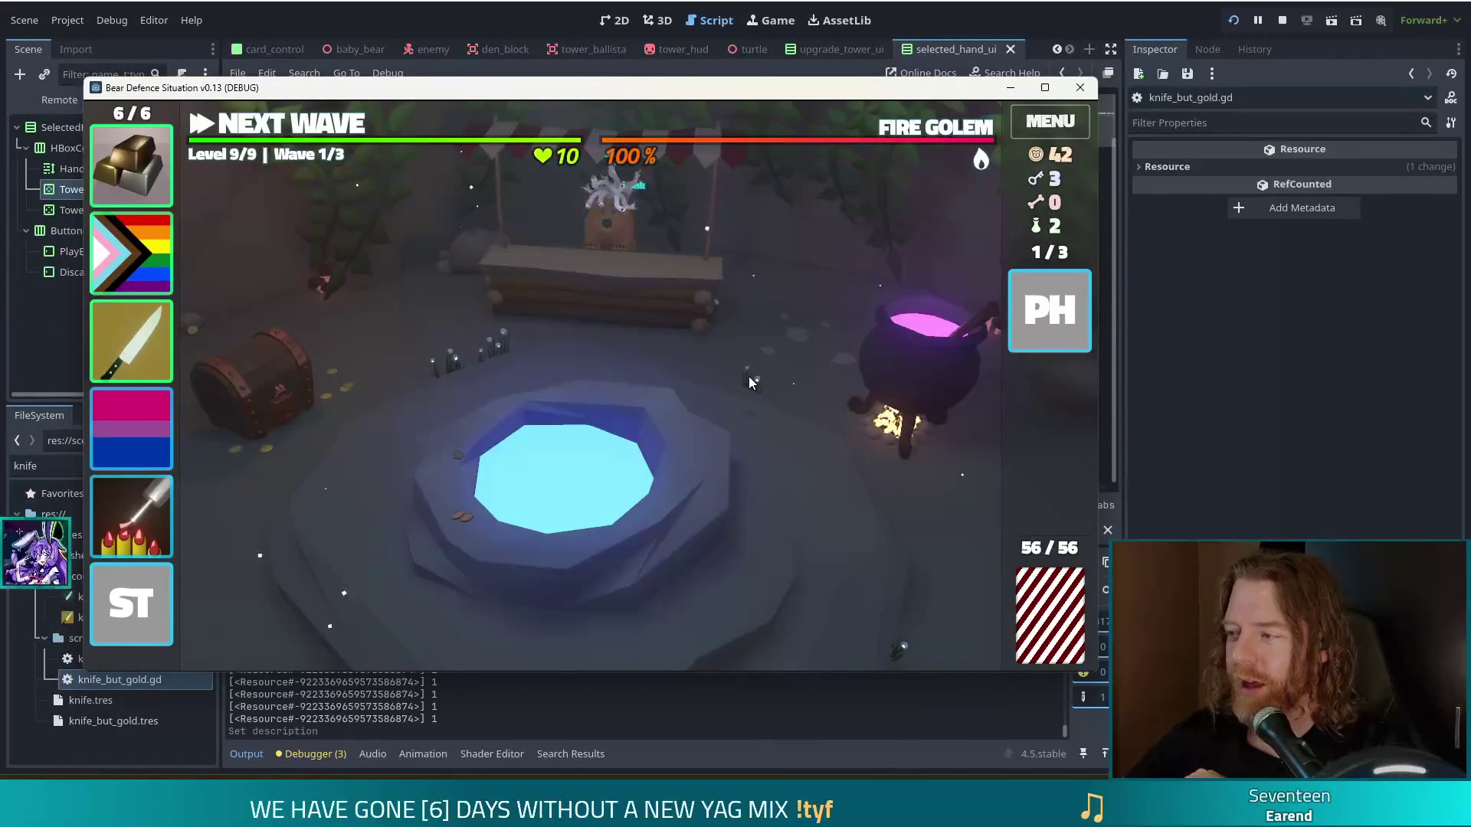
{"action": "left_click", "coordinate": [296, 379]}
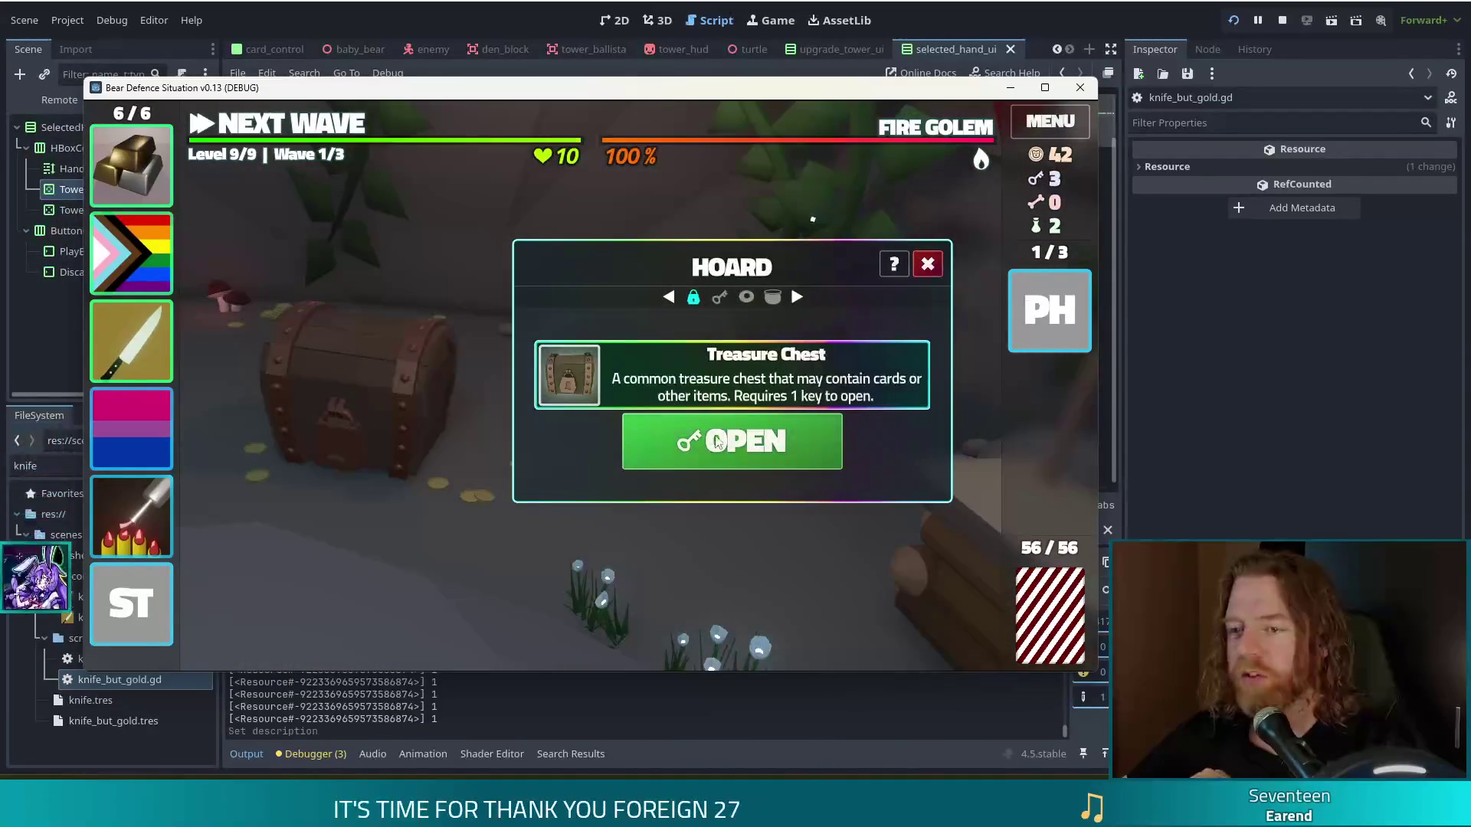
{"action": "left_click", "coordinate": [713, 443]}
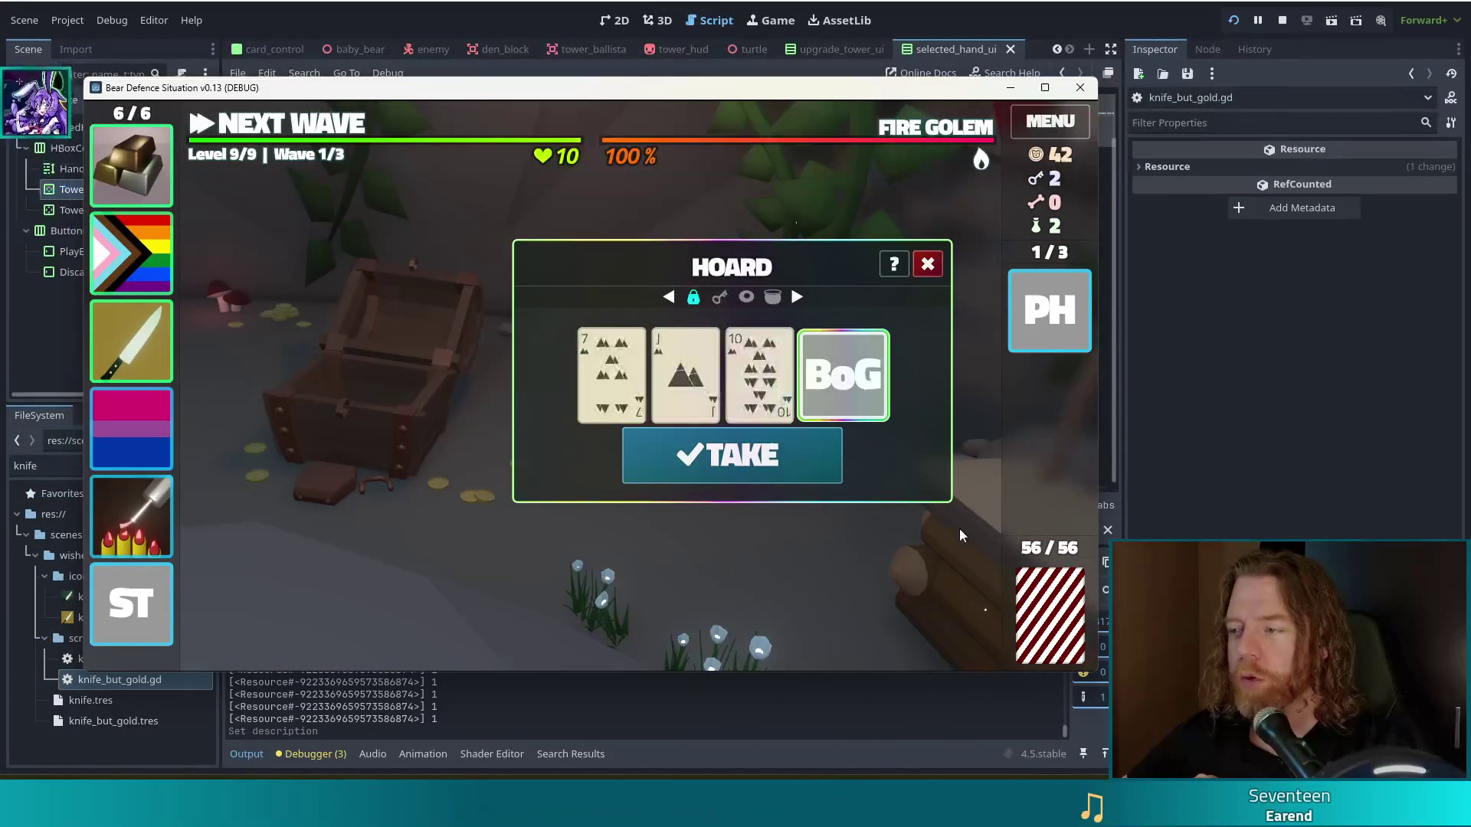
{"action": "left_click", "coordinate": [737, 467]}
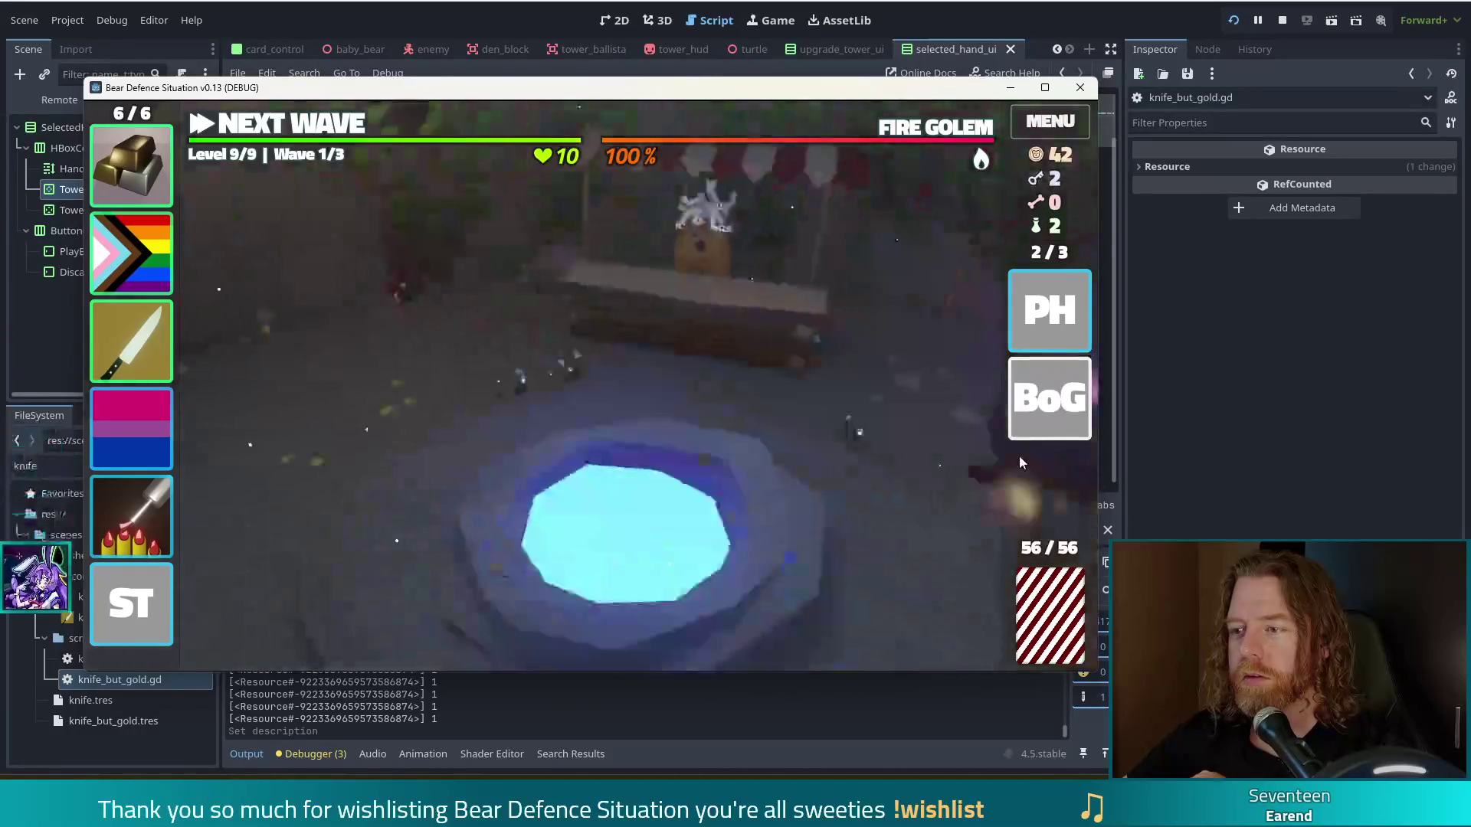
Step: Use the Bag of Gold for 5 gold, reaching 47, and return to the Level 9 map
{"action": "left_click", "coordinate": [1046, 408]}
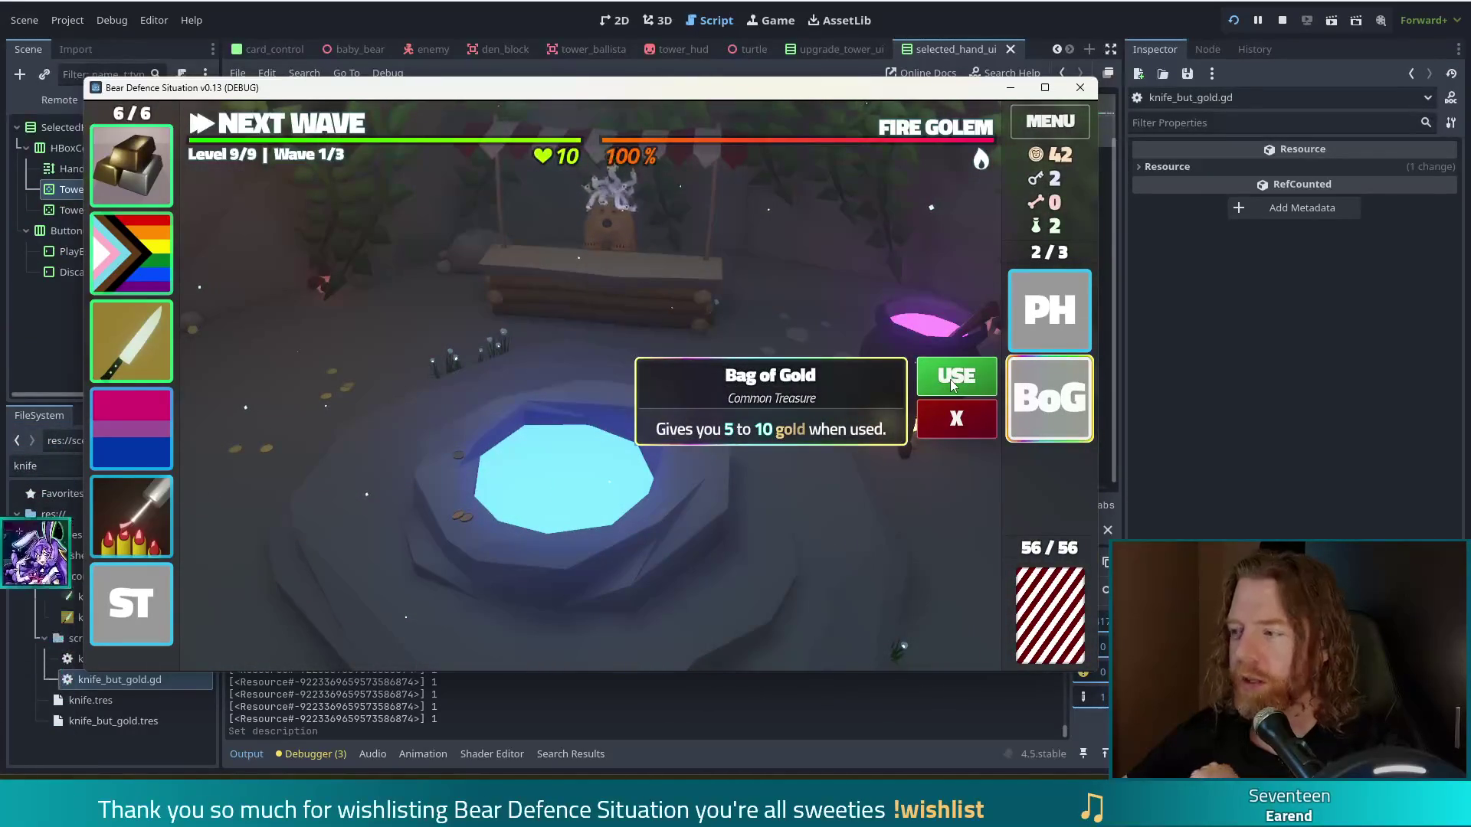
{"action": "left_click", "coordinate": [952, 380]}
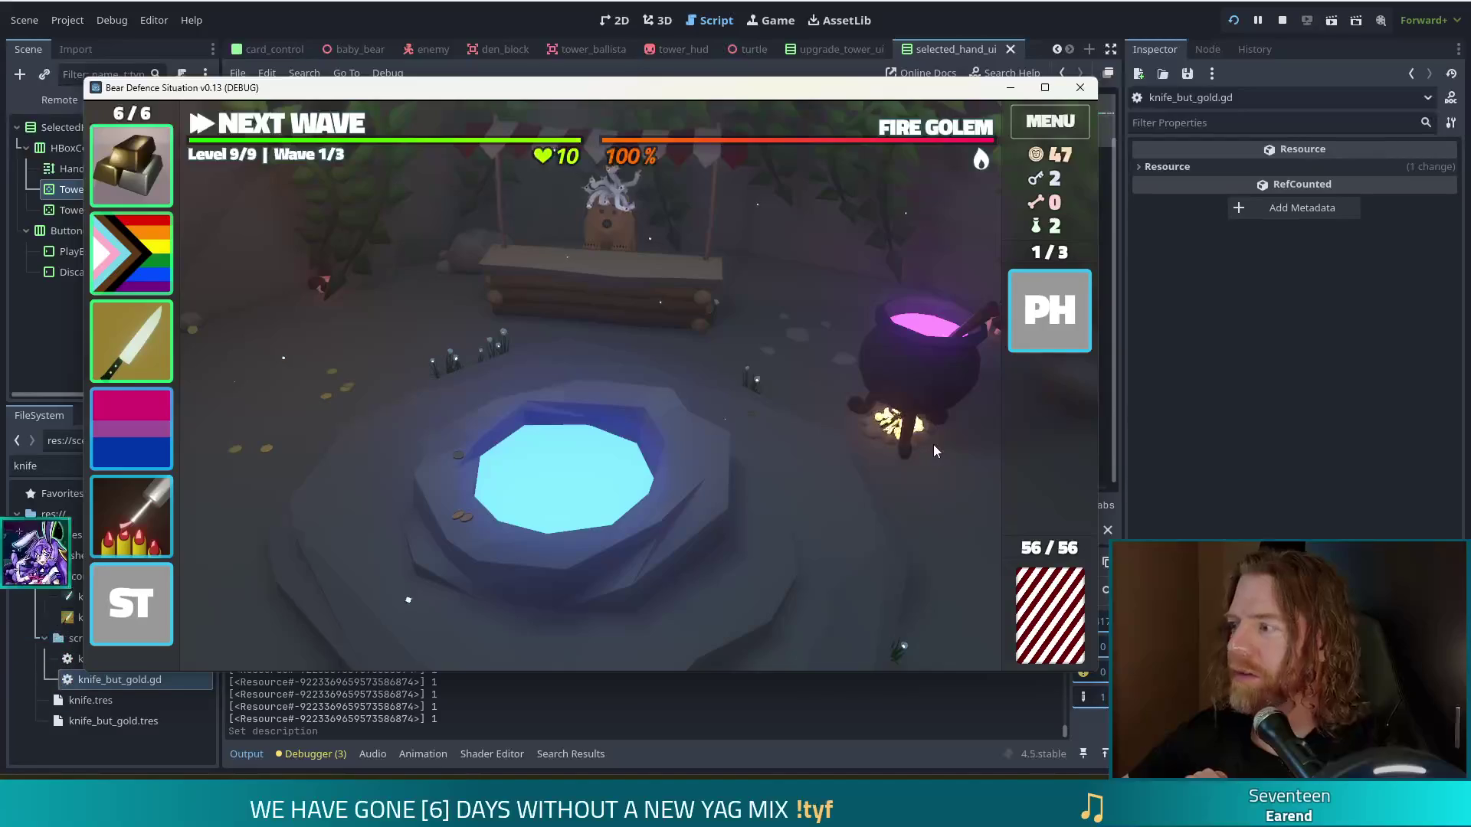
{"action": "left_click", "coordinate": [331, 127]}
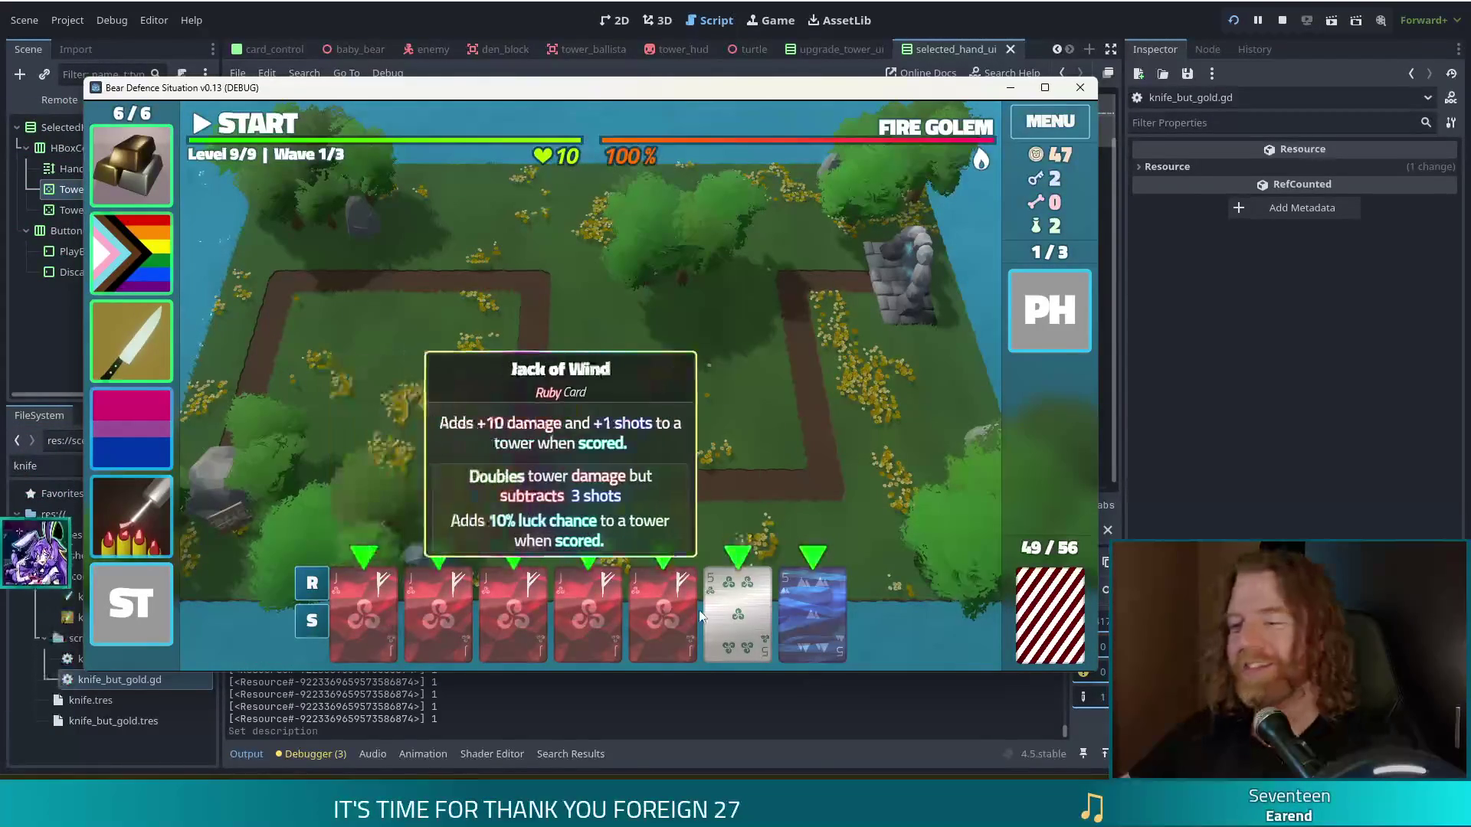
Step: Move the white 5 card to the front and select it with the red cards
{"action": "mouse_move", "coordinate": [164, 337]}
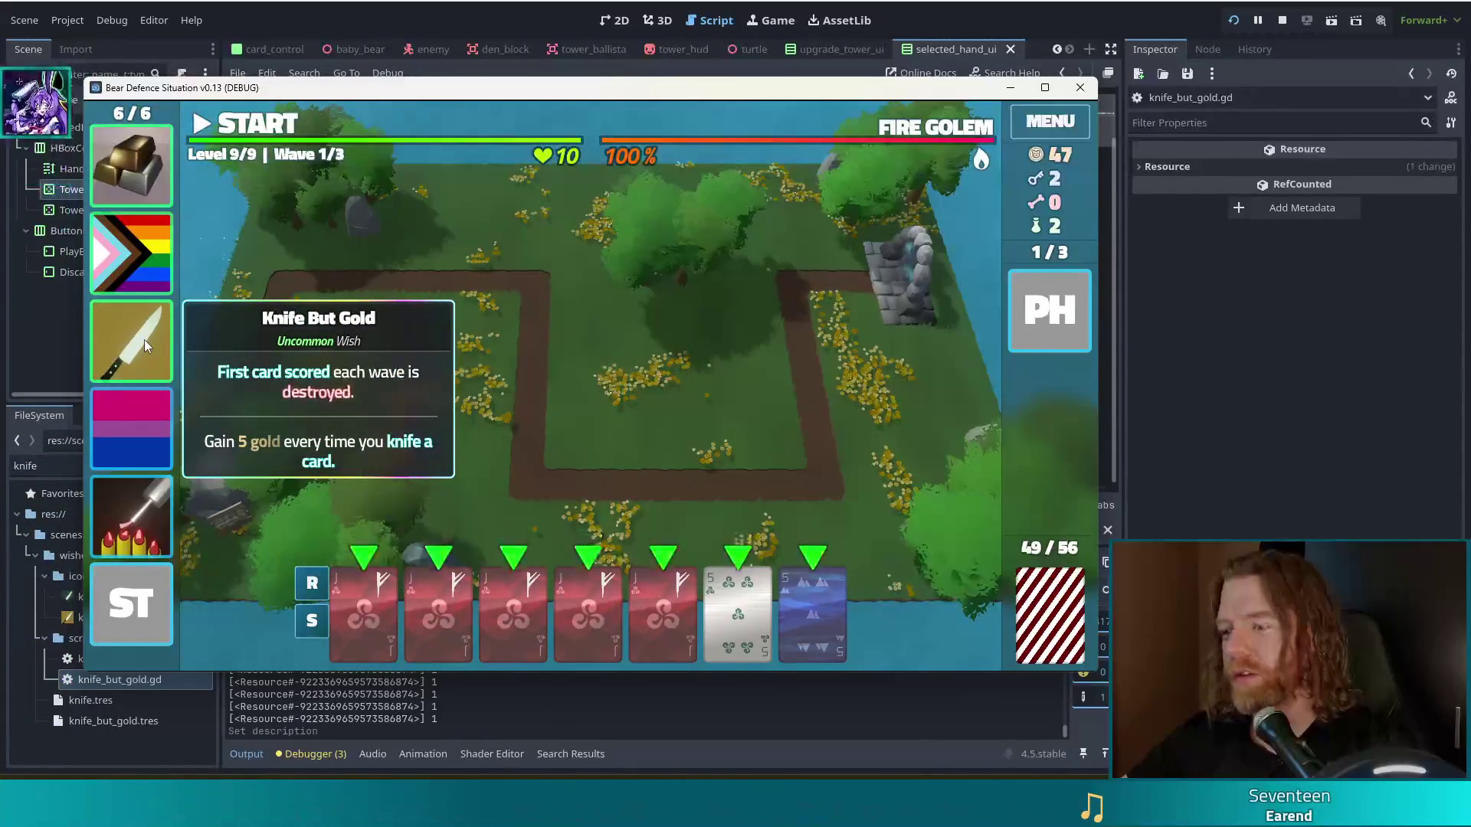
{"action": "mouse_move", "coordinate": [703, 600]}
{"action": "left_mouse_down"}
{"action": "mouse_move", "coordinate": [701, 586]}
{"action": "mouse_move", "coordinate": [360, 601]}
{"action": "left_mouse_up"}
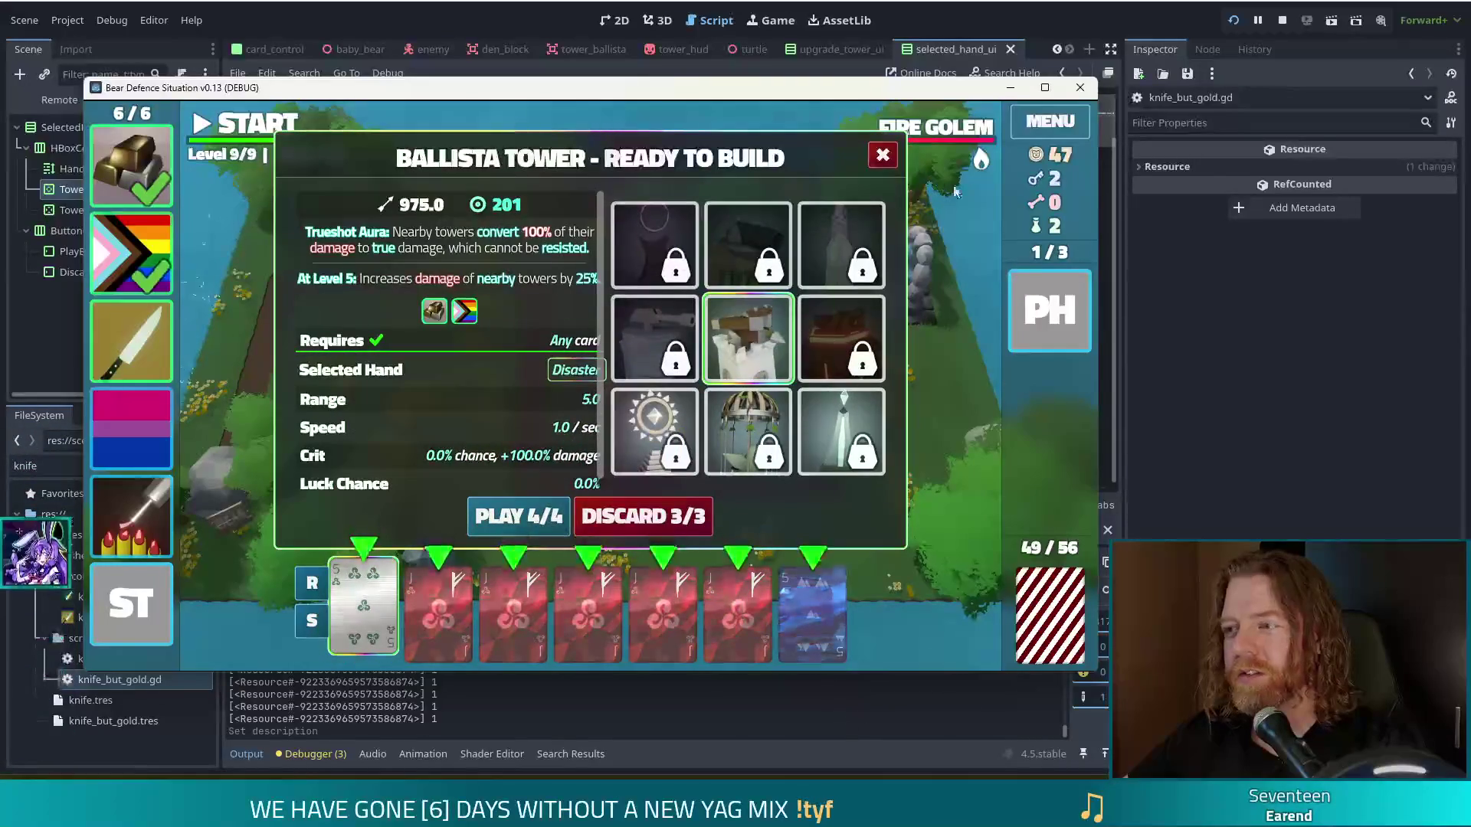
{"action": "left_click", "coordinate": [437, 613]}
{"action": "left_click", "coordinate": [512, 613]}
{"action": "left_click", "coordinate": [589, 618]}
{"action": "left_click", "coordinate": [662, 612]}
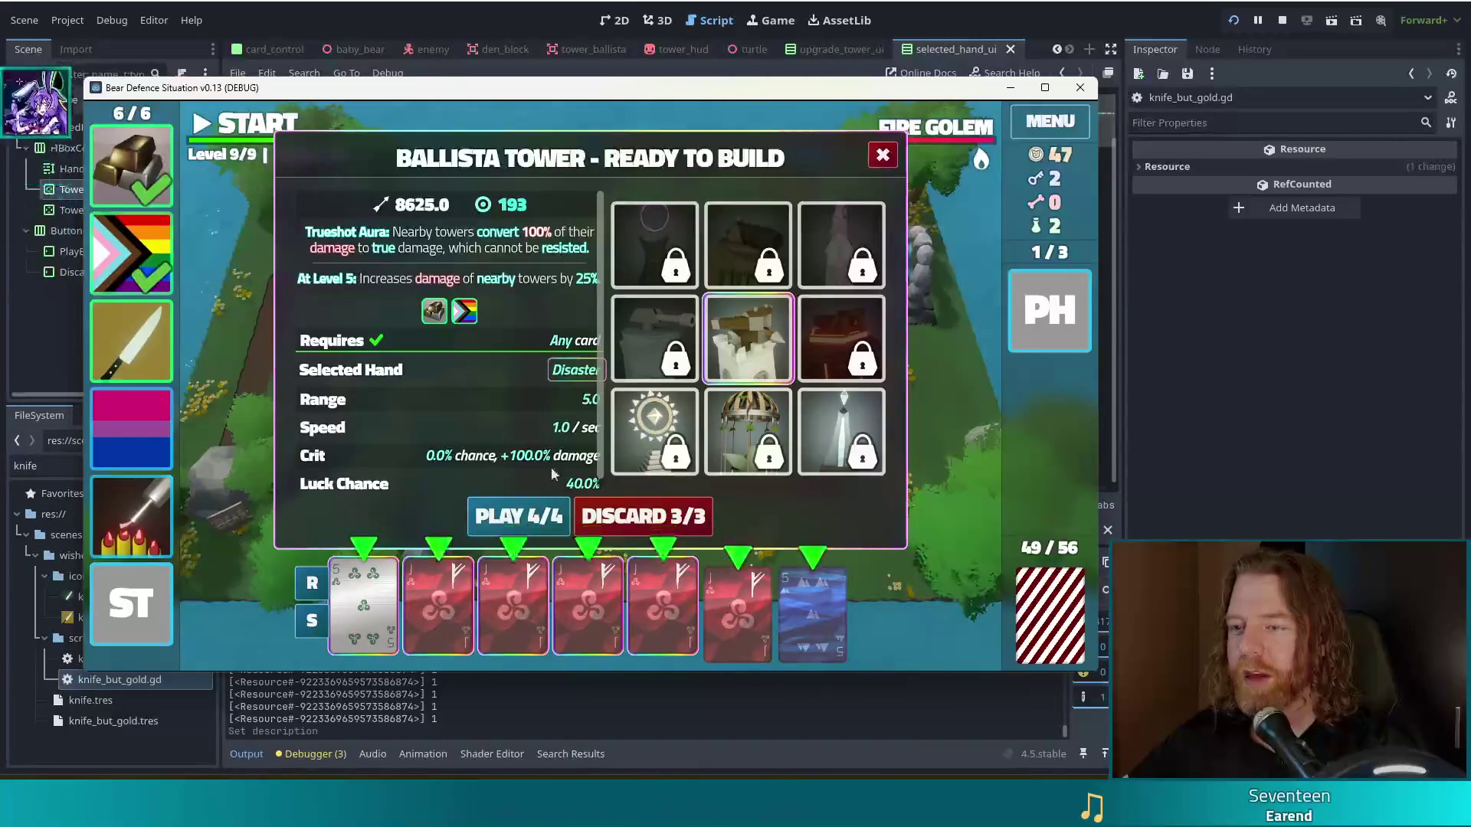
Step: Play the 4/4 hand as a Ballista tower and place it inside the path loop
{"action": "mouse_move", "coordinate": [953, 134]}
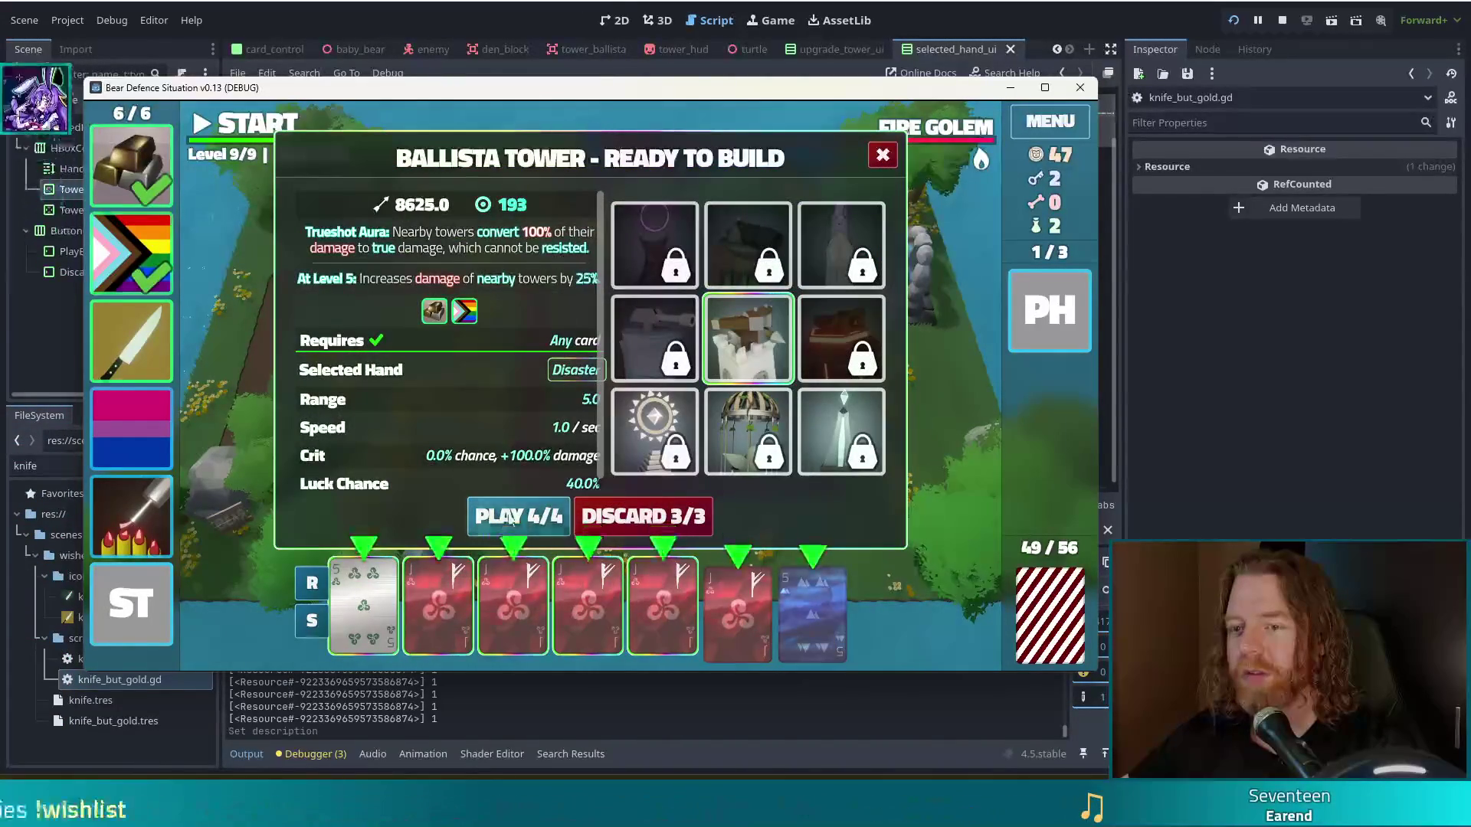
{"action": "left_click", "coordinate": [506, 518]}
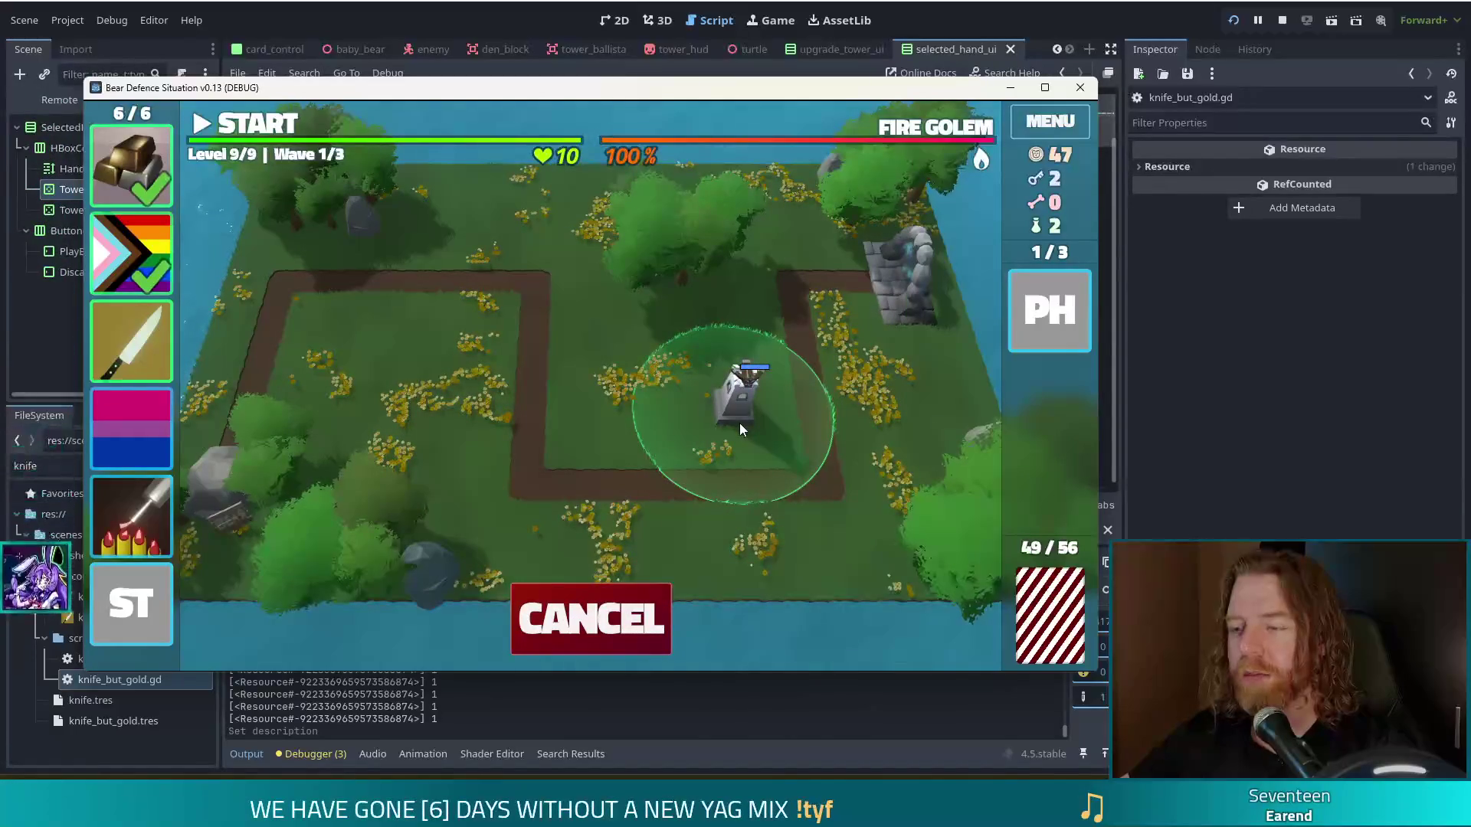
{"action": "left_click", "coordinate": [740, 426]}
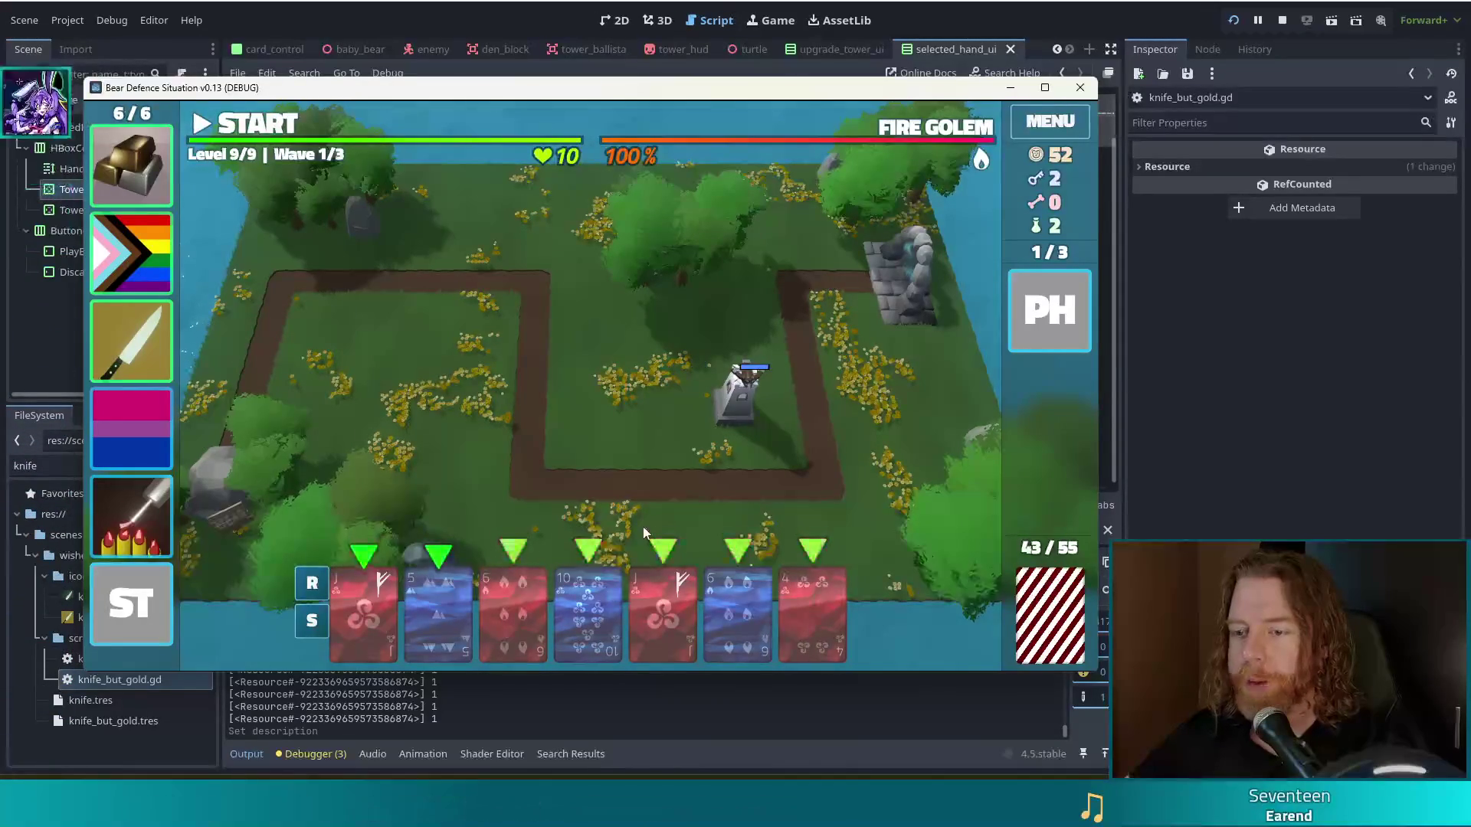
Step: Try tower hands with the Jack of Wind, 6 of Fire and 4 of Wind, then clear them
{"action": "left_click", "coordinate": [651, 613]}
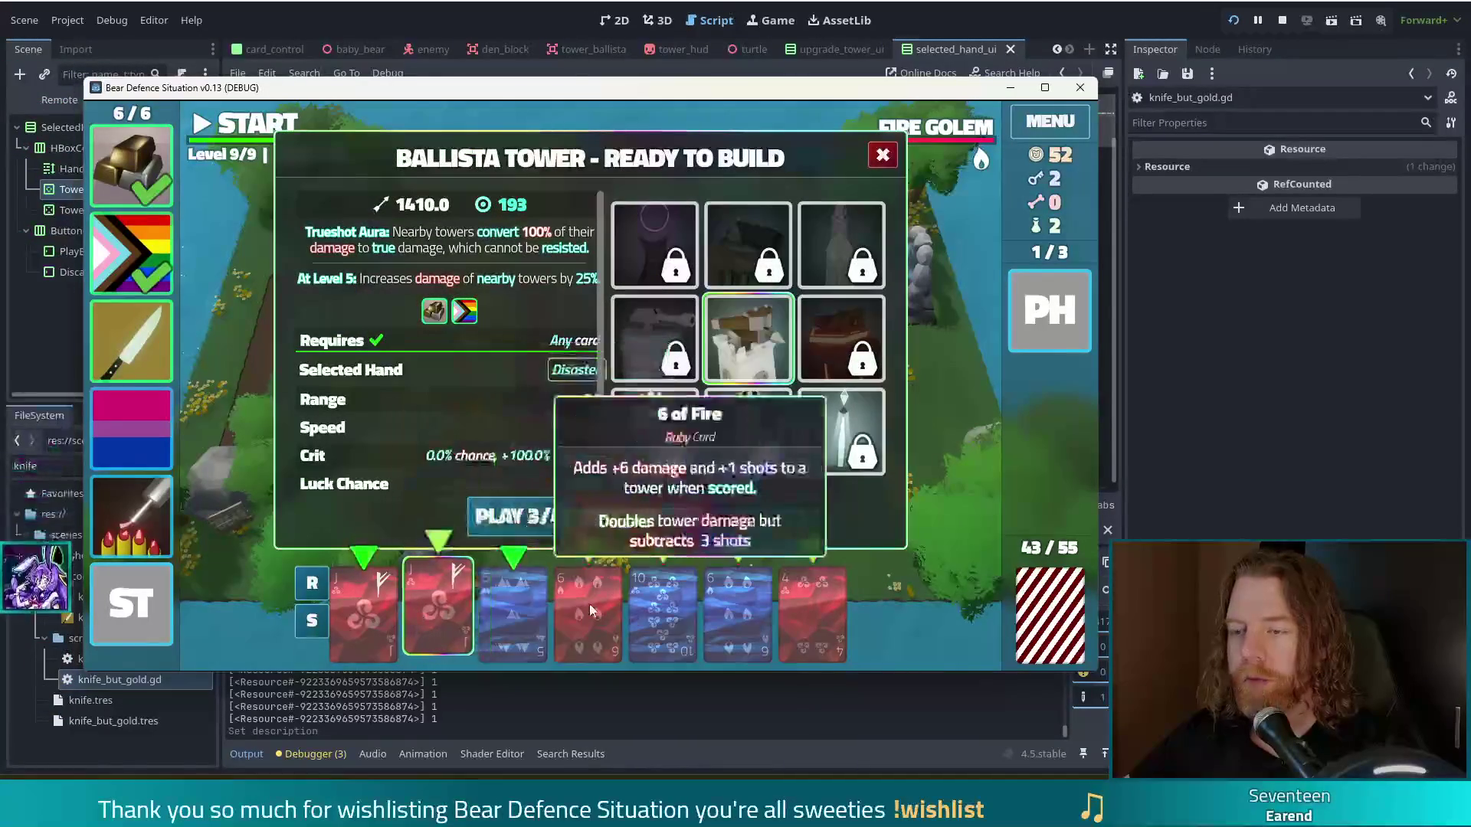
{"action": "left_click", "coordinate": [592, 603]}
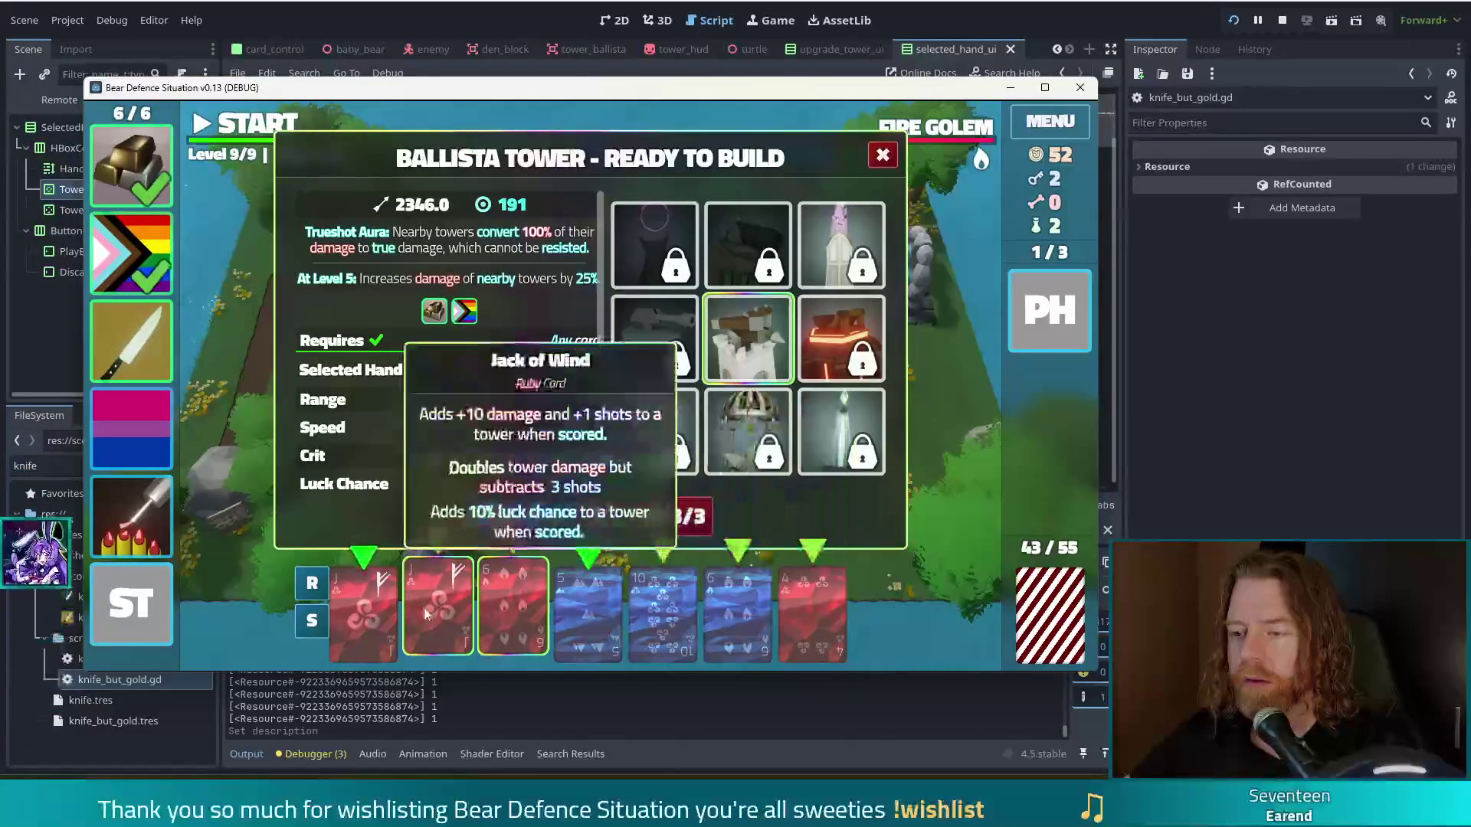
{"action": "left_click", "coordinate": [438, 609]}
{"action": "left_click", "coordinate": [504, 599]}
{"action": "left_click", "coordinate": [807, 606]}
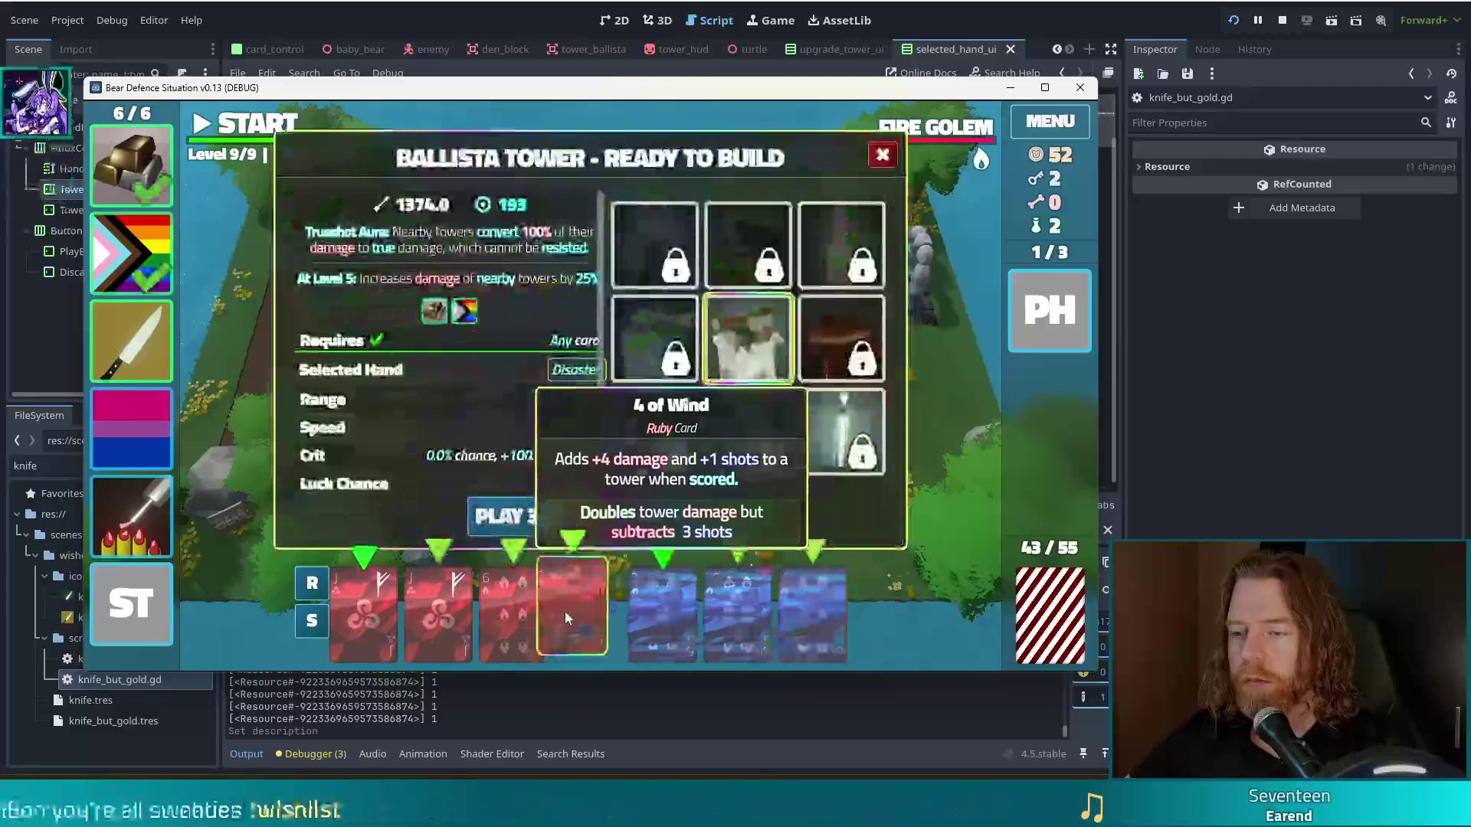
{"action": "left_click", "coordinate": [573, 611]}
Step: Play four red cards plus the 5 of Earth as a ballista placed left of the first
{"action": "left_click", "coordinate": [509, 617]}
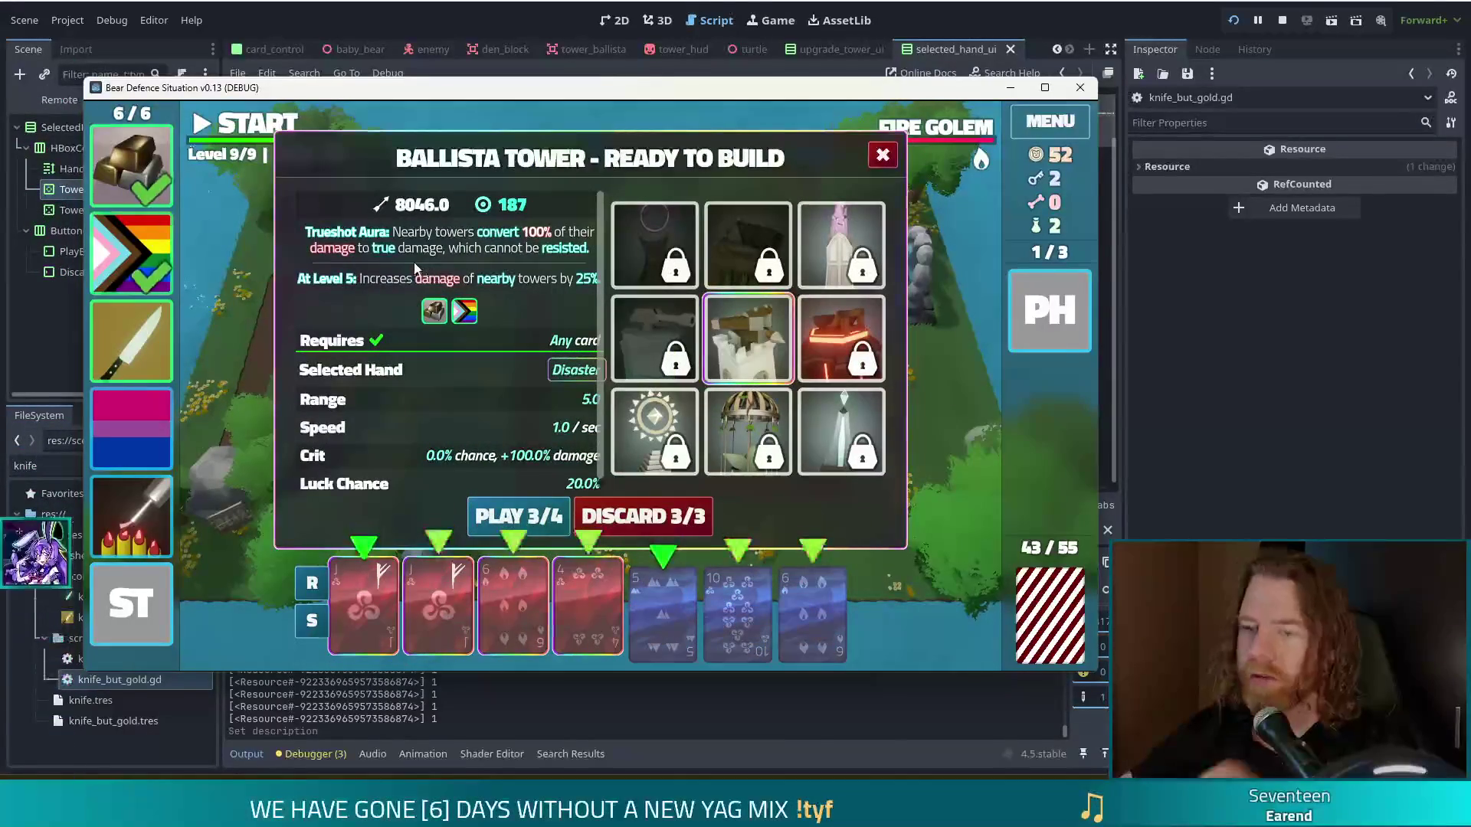
{"action": "left_click", "coordinate": [661, 605]}
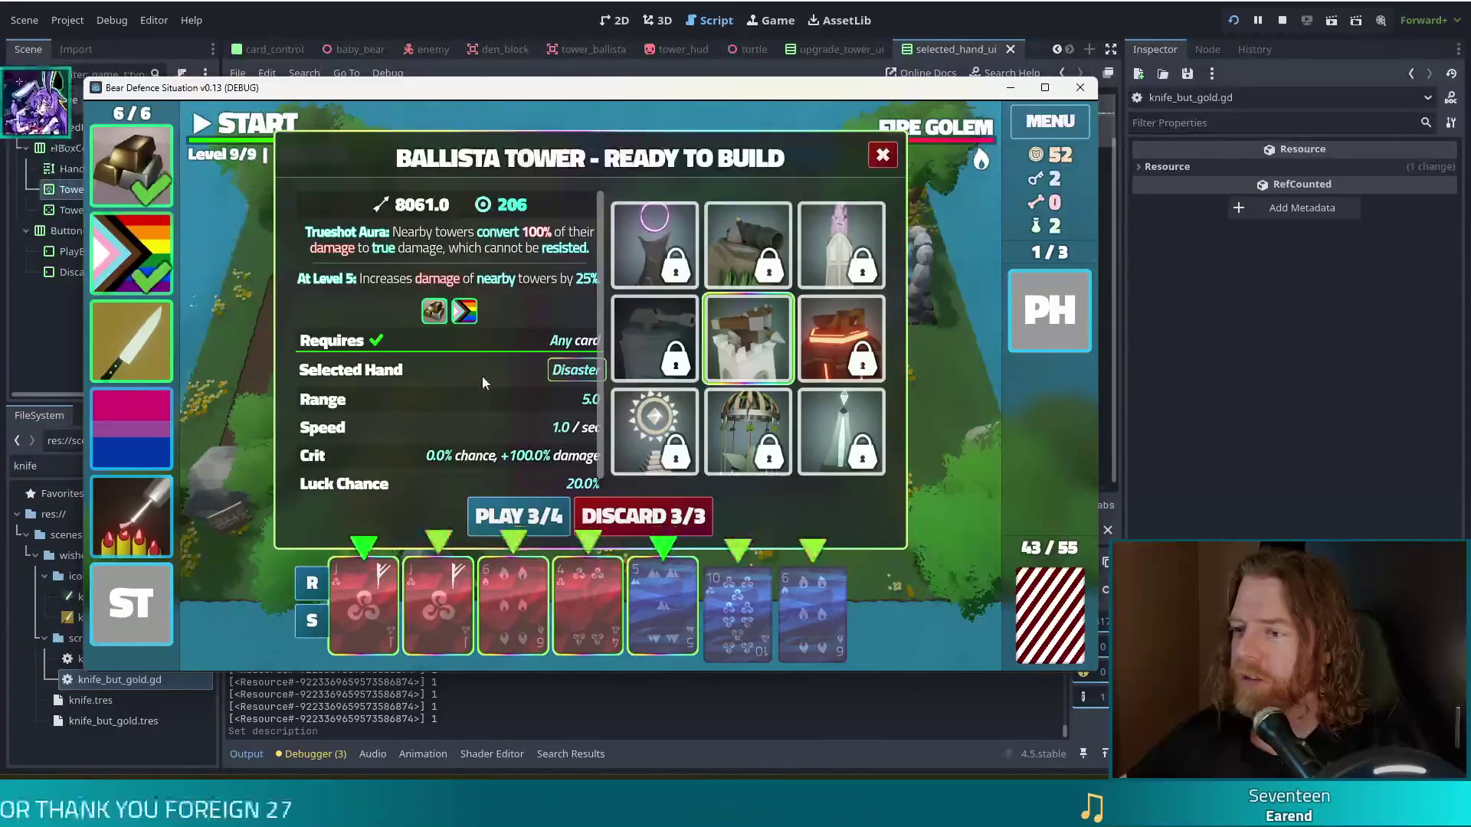
{"action": "left_click", "coordinate": [509, 516]}
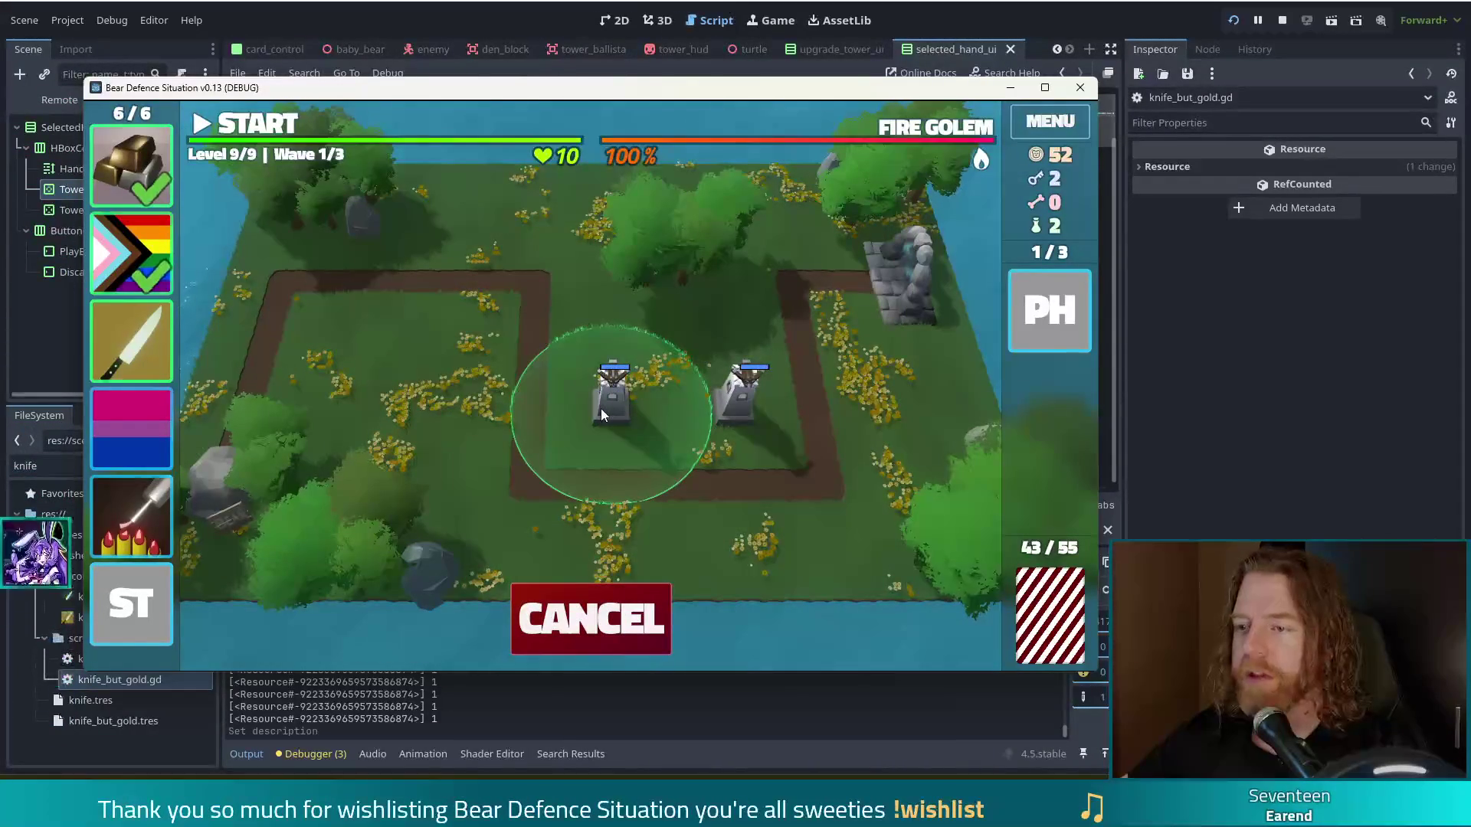
{"action": "left_click", "coordinate": [601, 410]}
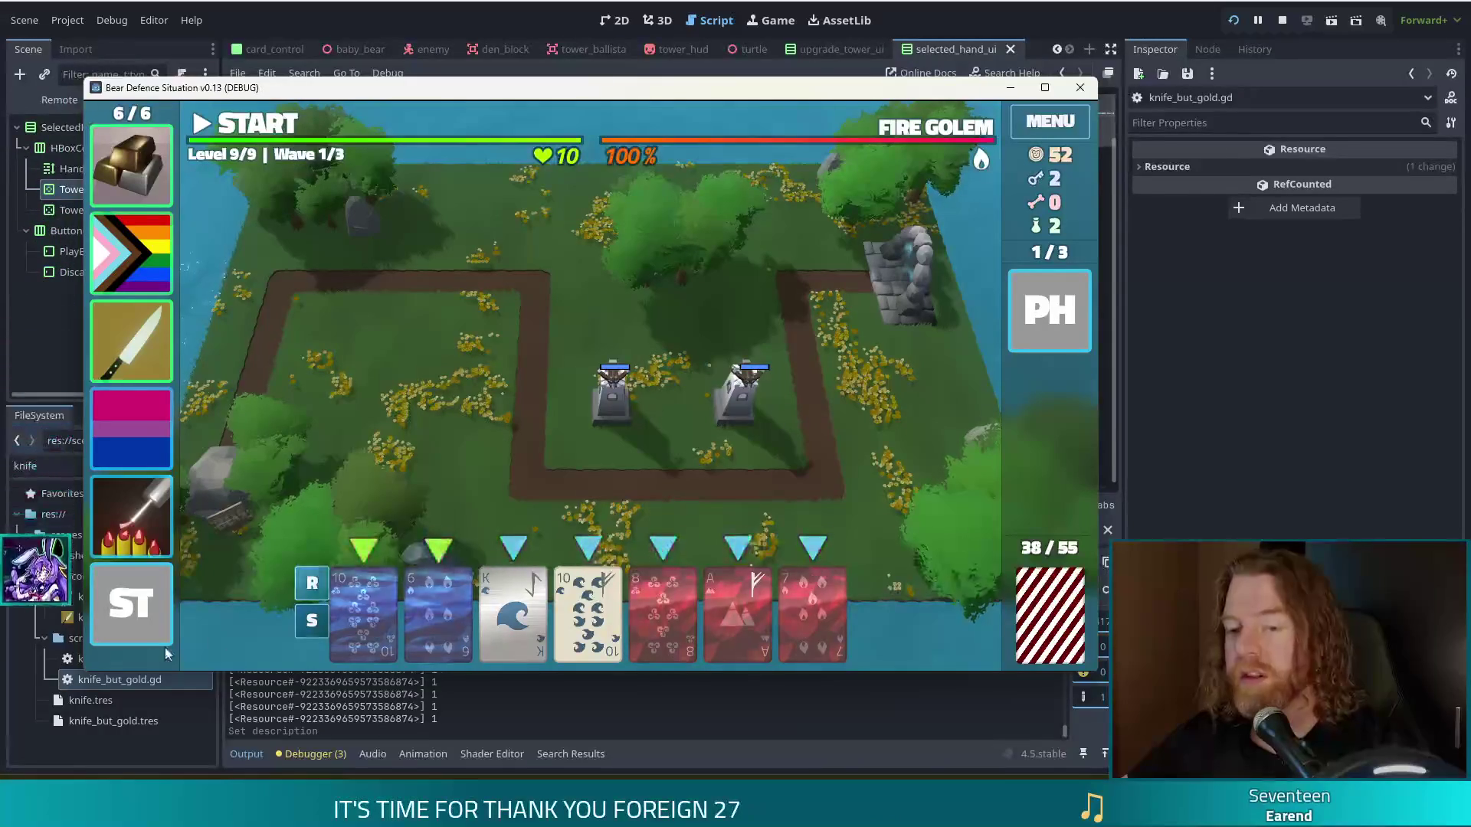
Step: Let level 9's first wave finish and accept the Wave Complete results at 67 gold
{"action": "mouse_move", "coordinate": [155, 608]}
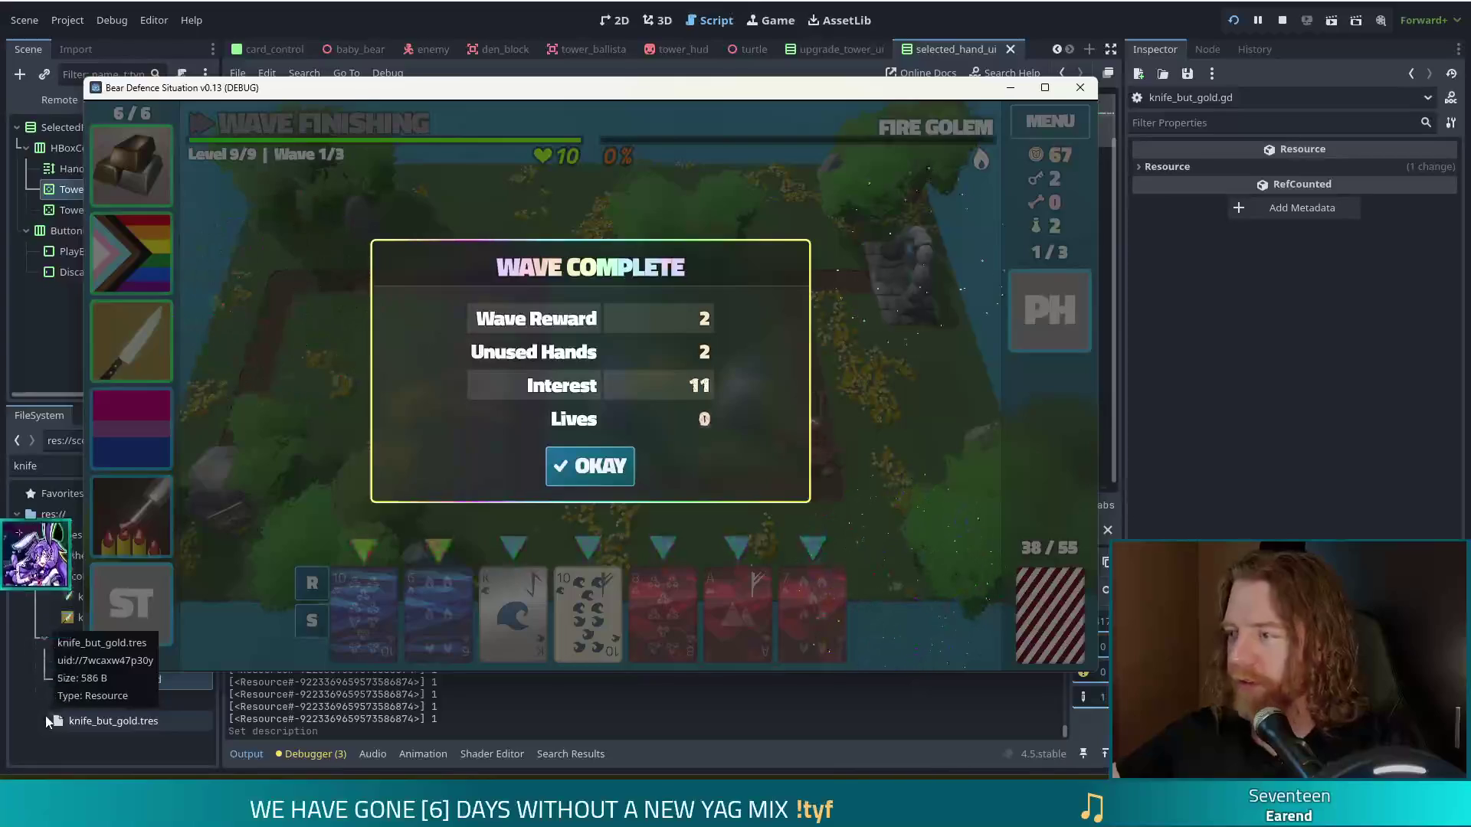
{"action": "left_click", "coordinate": [601, 461]}
{"action": "mouse_move", "coordinate": [452, 608]}
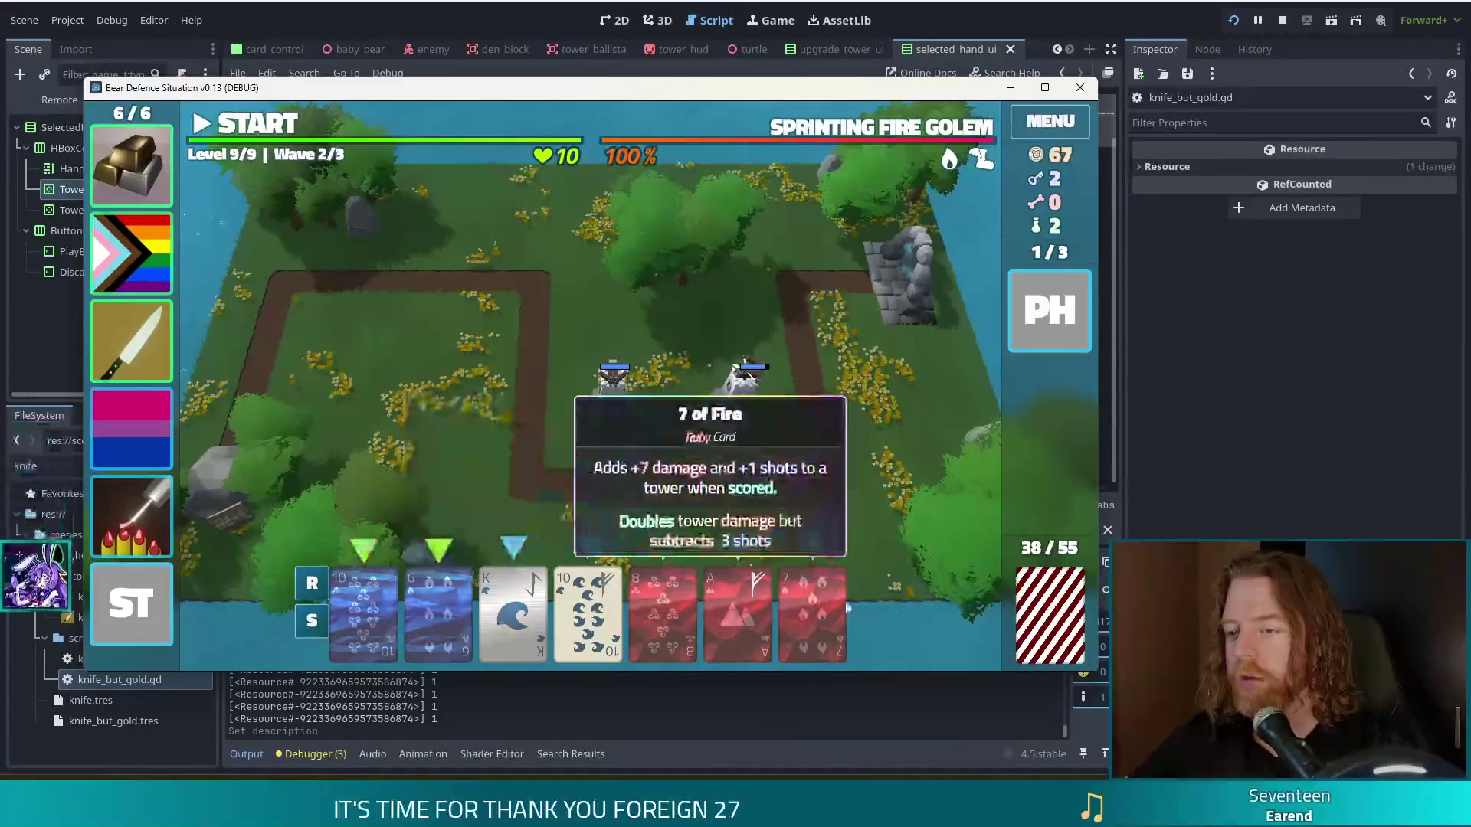
Step: Start wave 2, let it finish, and accept the results with gold at 87
{"action": "left_click", "coordinate": [226, 131]}
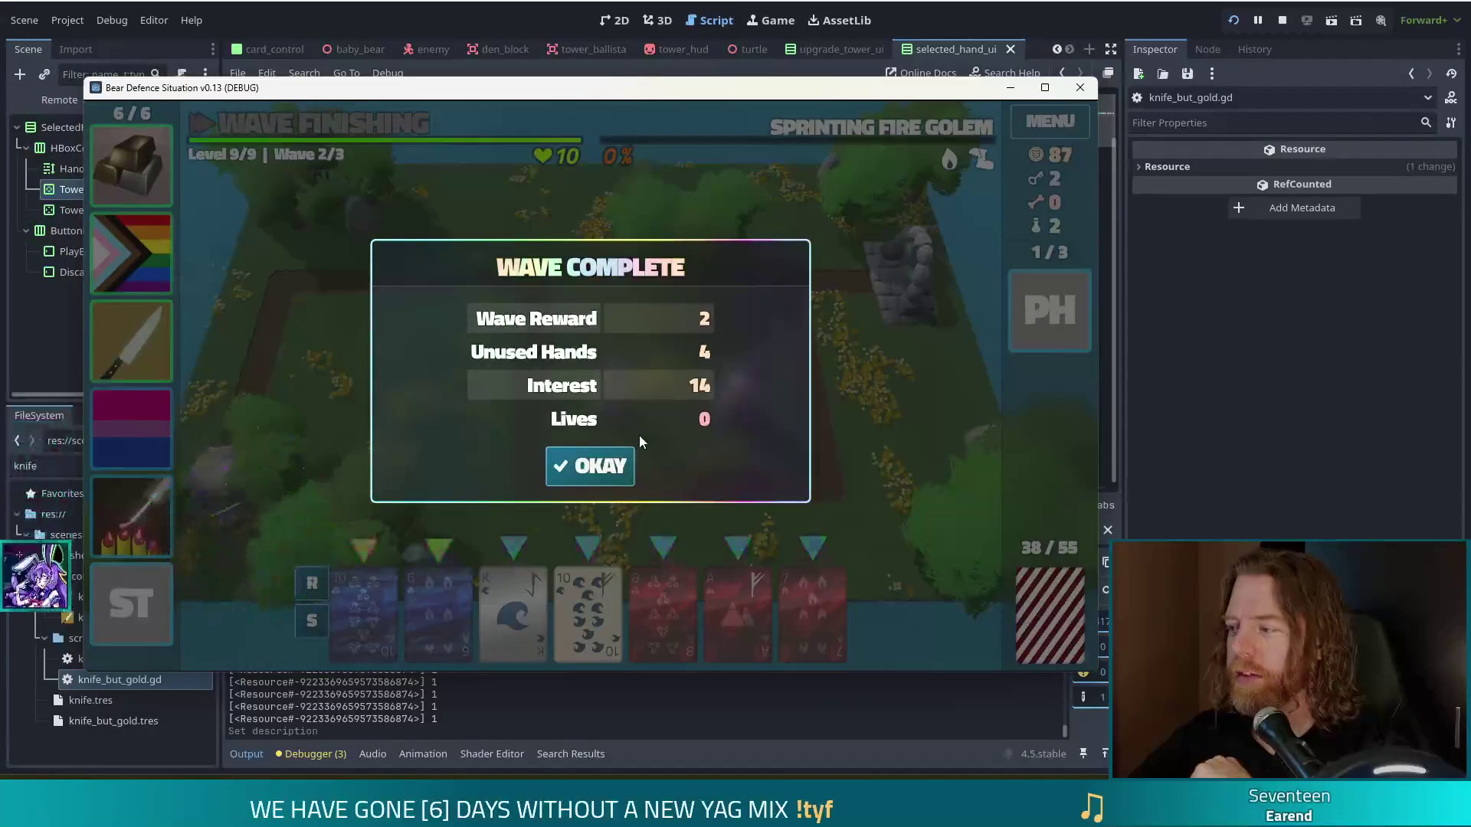
{"action": "left_click", "coordinate": [610, 467]}
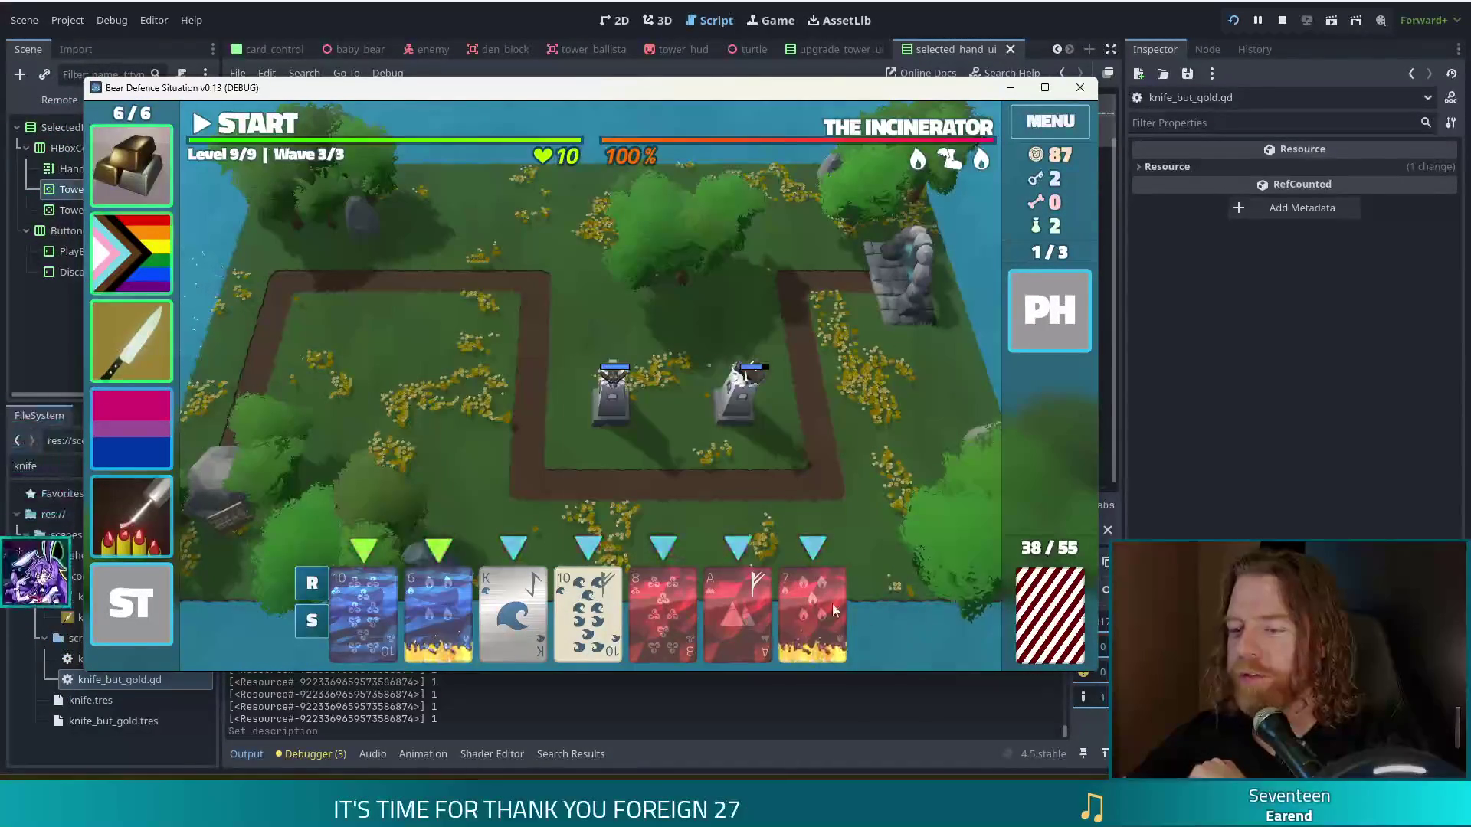
Step: Start the final Incinerator wave, win, and restart to the title screen
{"action": "mouse_move", "coordinate": [431, 604]}
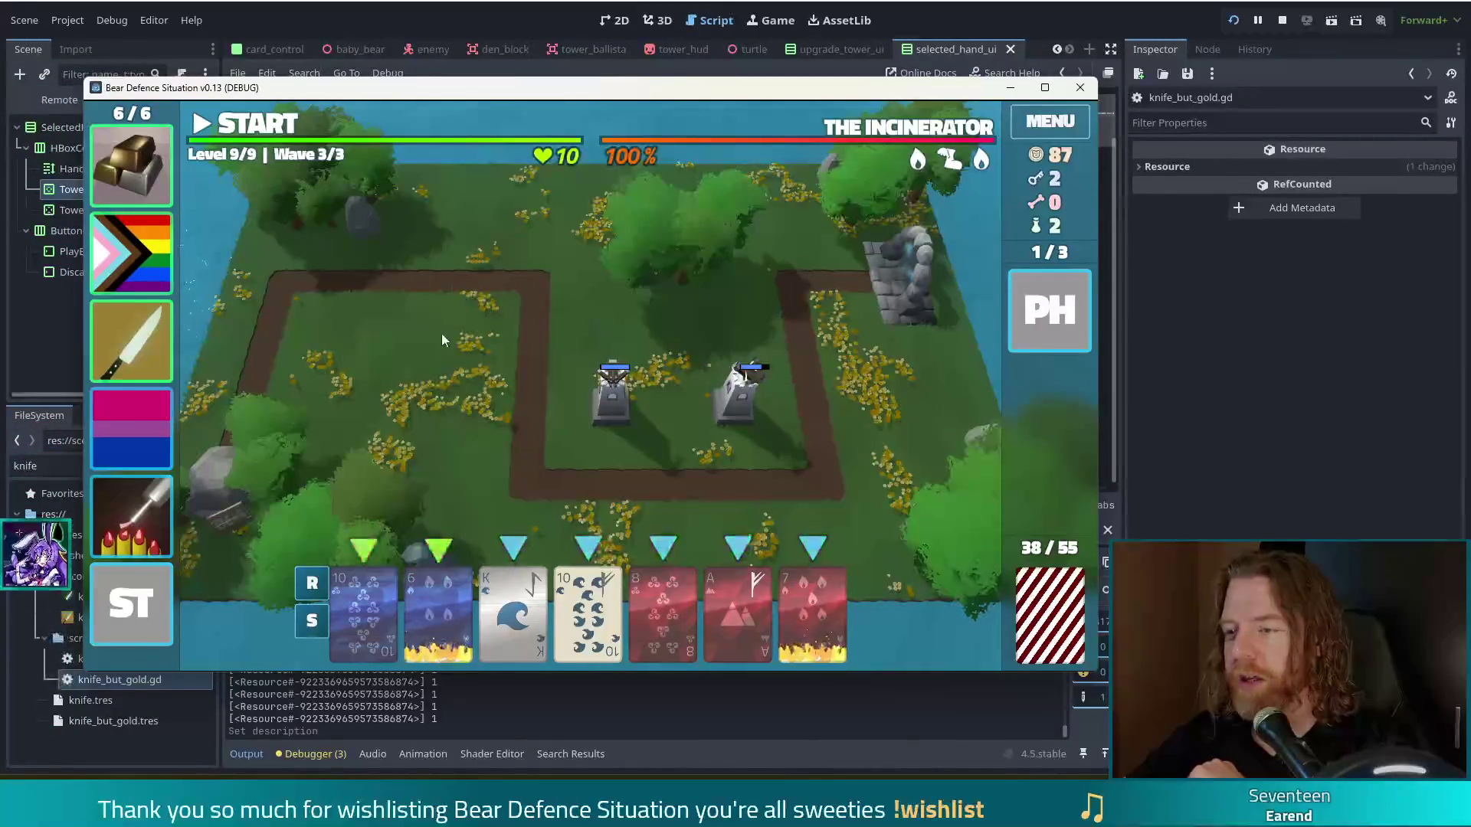
{"action": "left_click", "coordinate": [255, 130]}
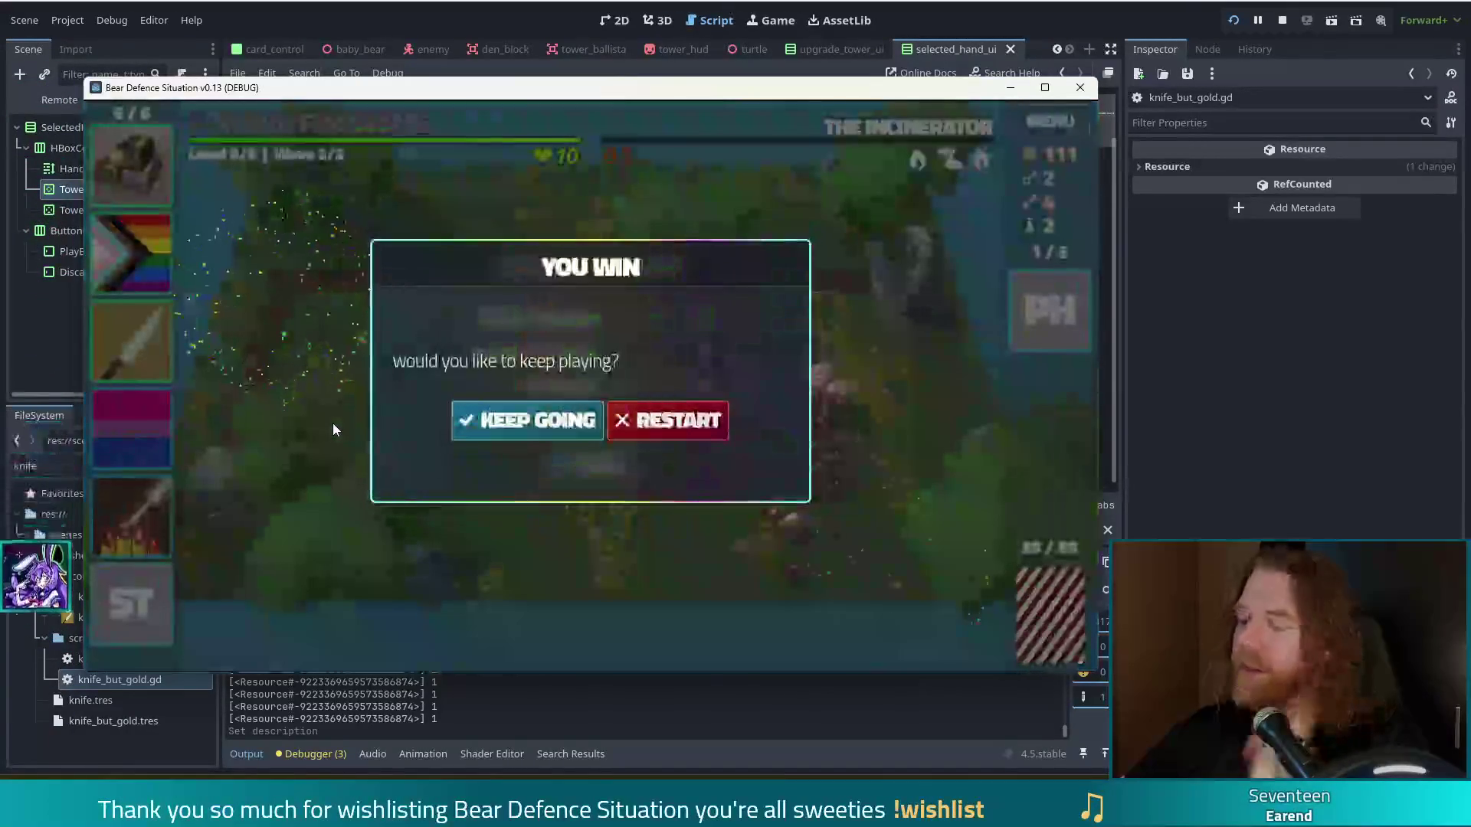
{"action": "left_click", "coordinate": [668, 421]}
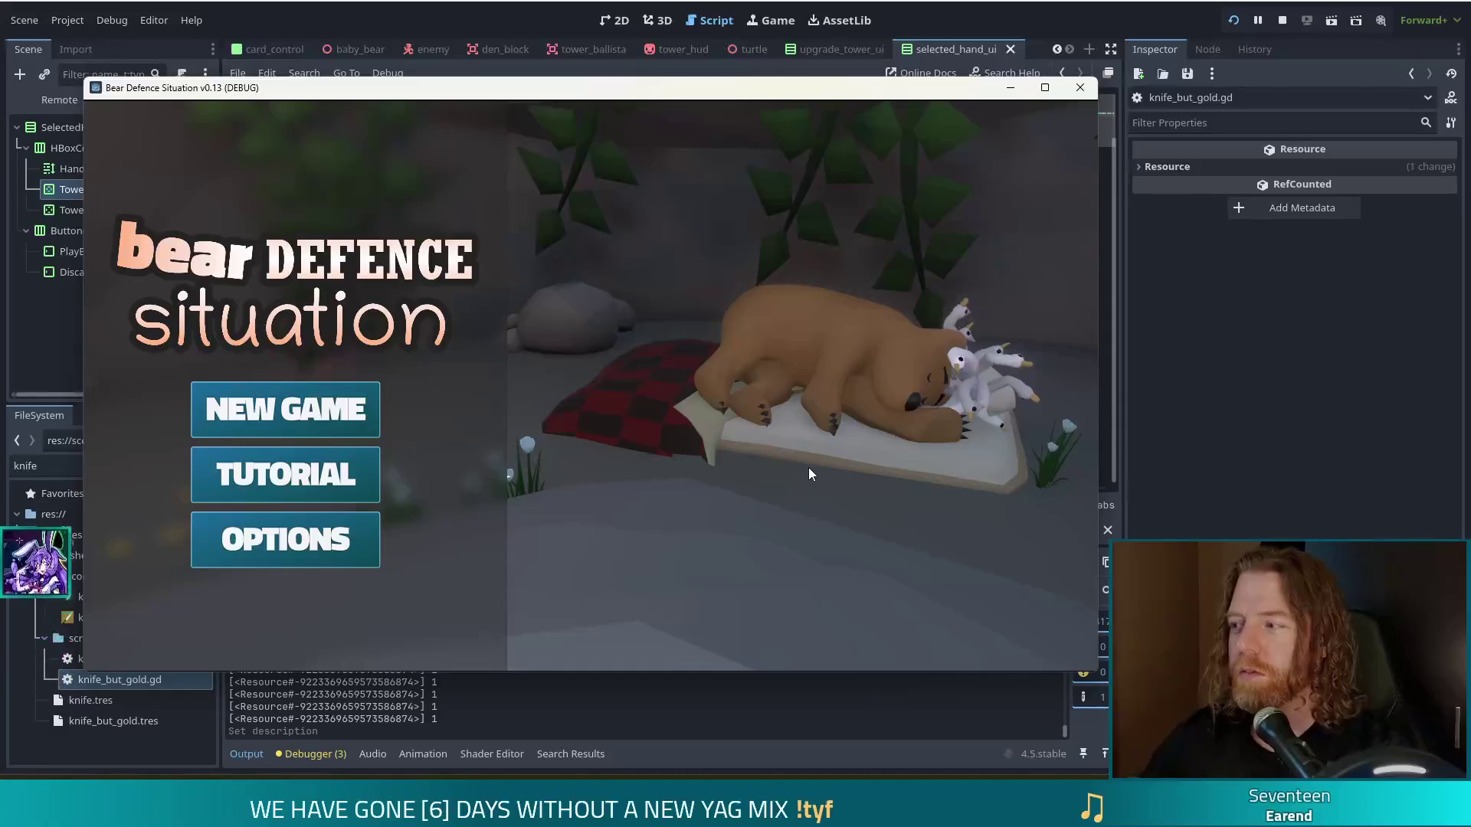
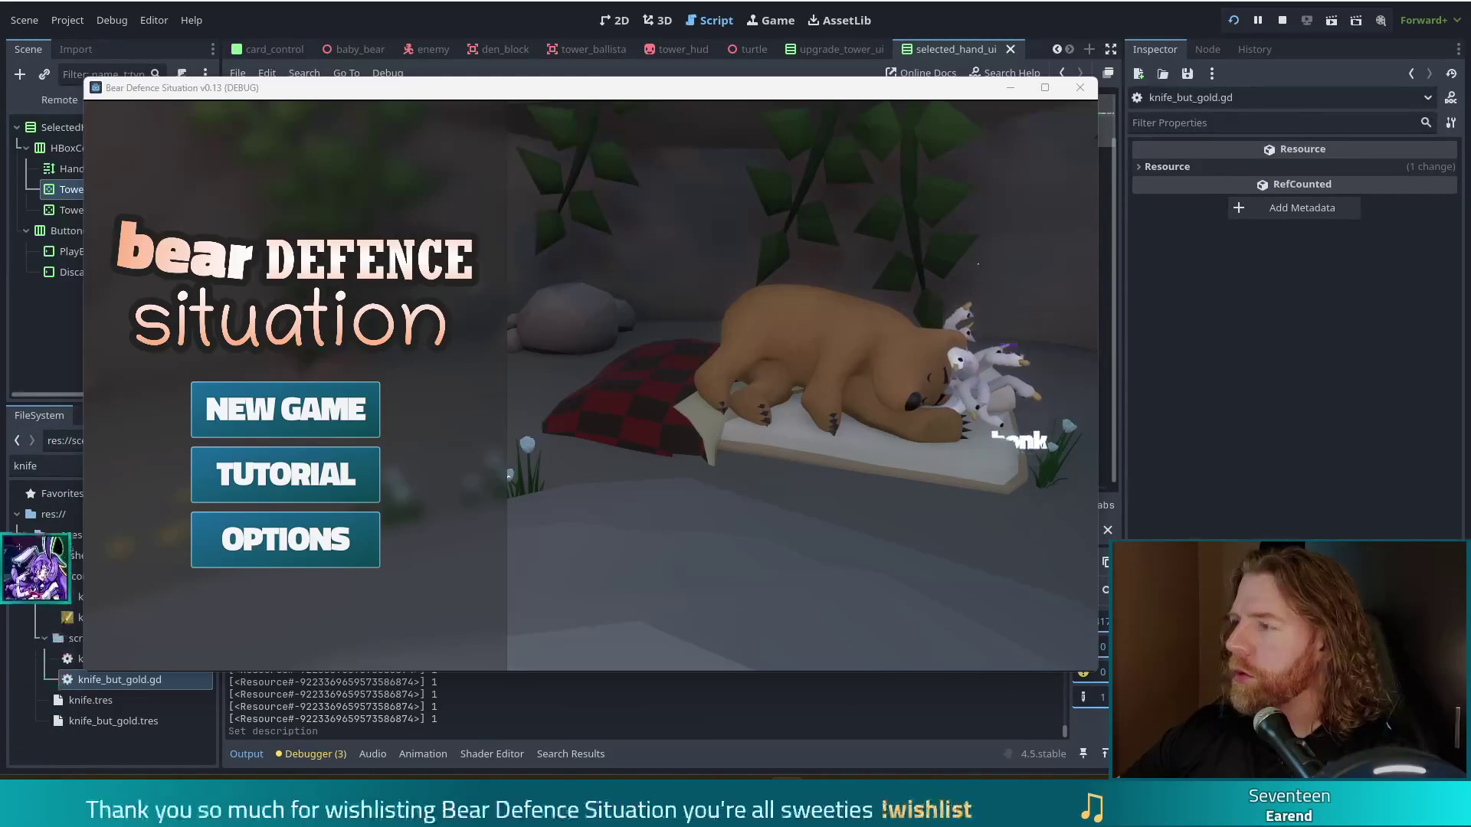
Step: Stop the Bear Defence Situation test run and return to knife_but_gold.gd
{"action": "left_click", "coordinate": [1080, 87]}
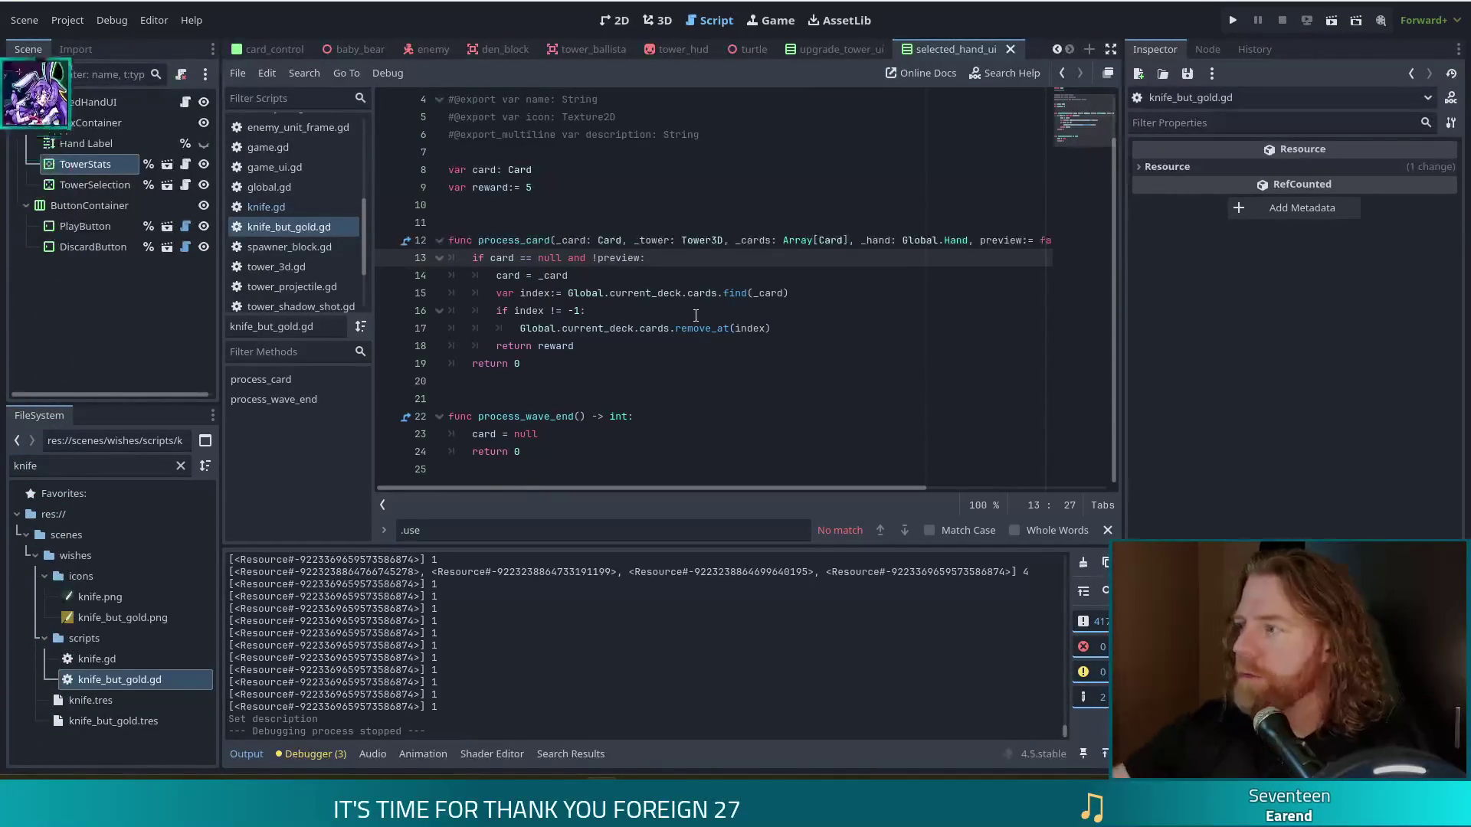
{"action": "key", "text": "XF86AudioLowerVolume"}
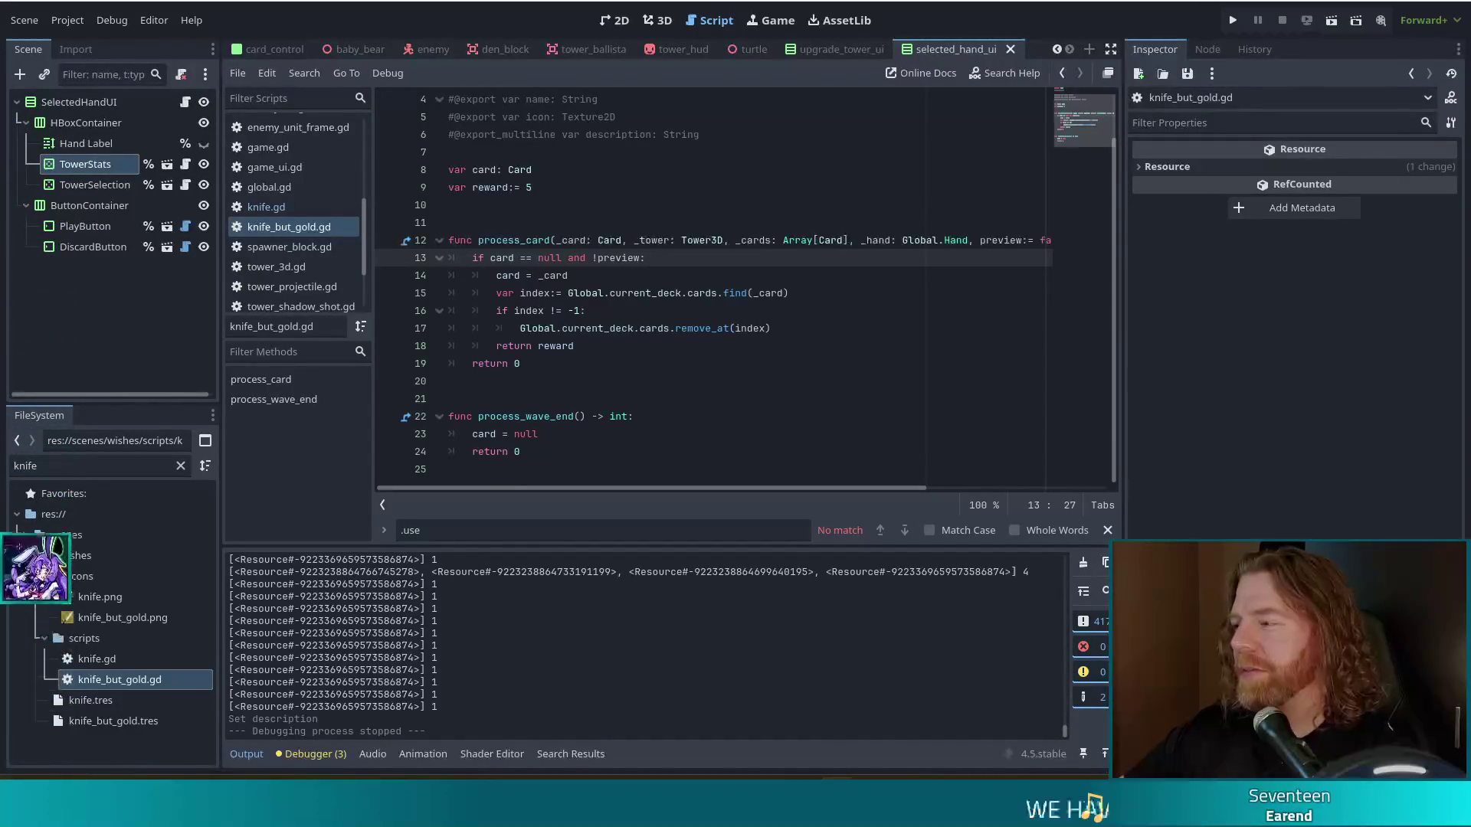
{"action": "left_click", "coordinate": [728, 266]}
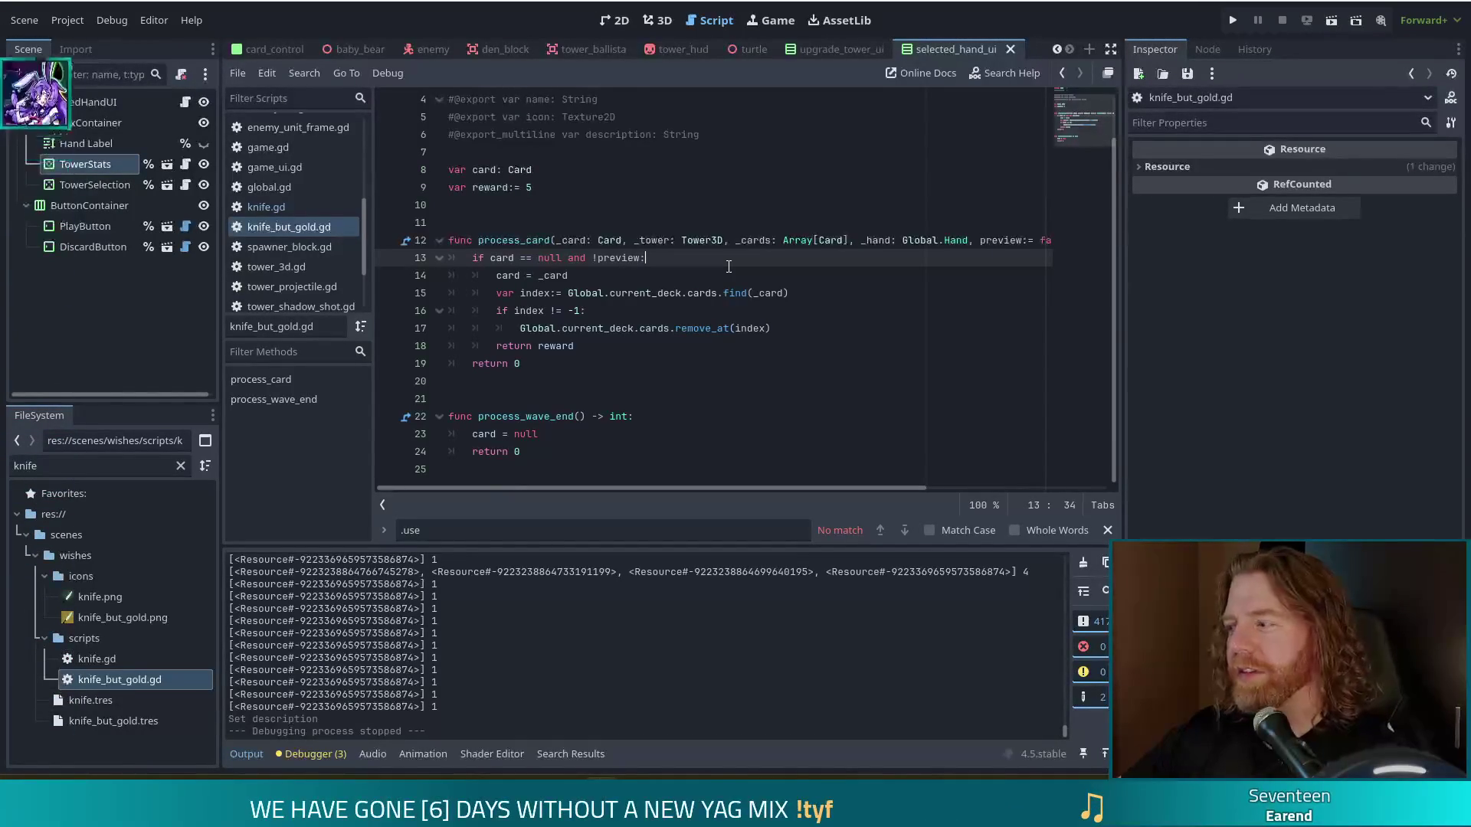
{"action": "left_click", "coordinate": [627, 257]}
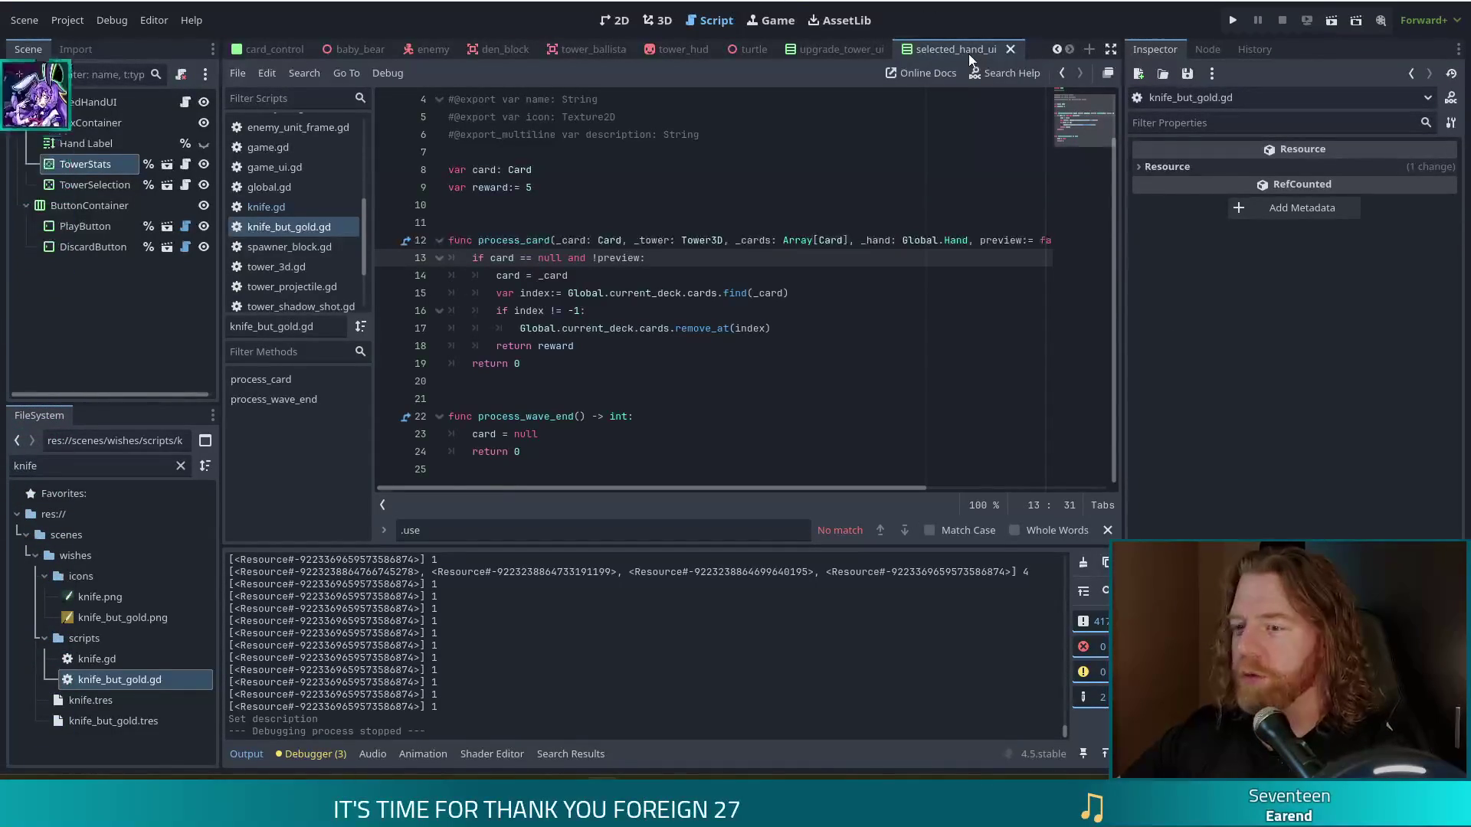
{"action": "left_click", "coordinate": [714, 275]}
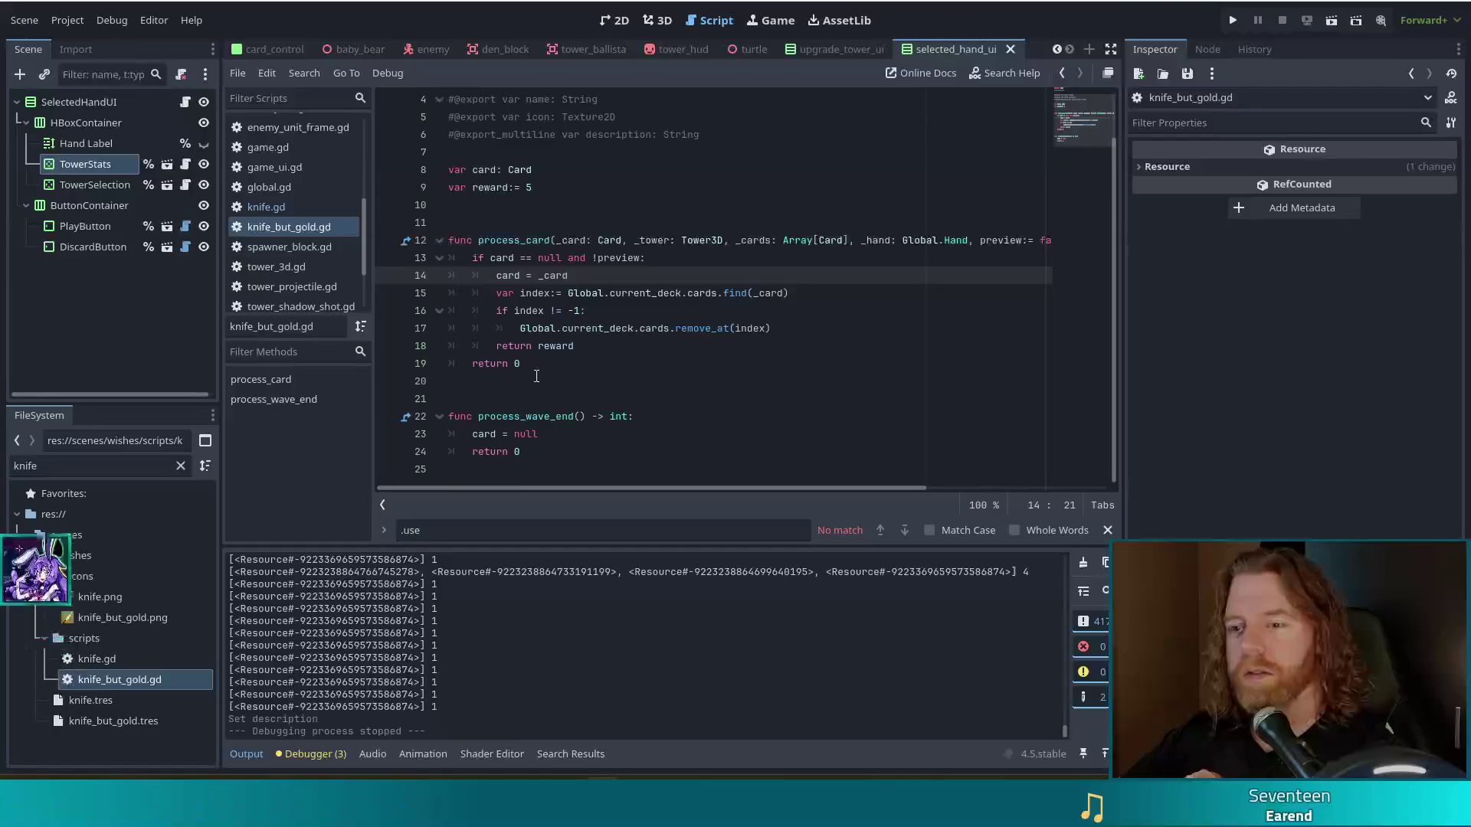
{"action": "left_click", "coordinate": [674, 311]}
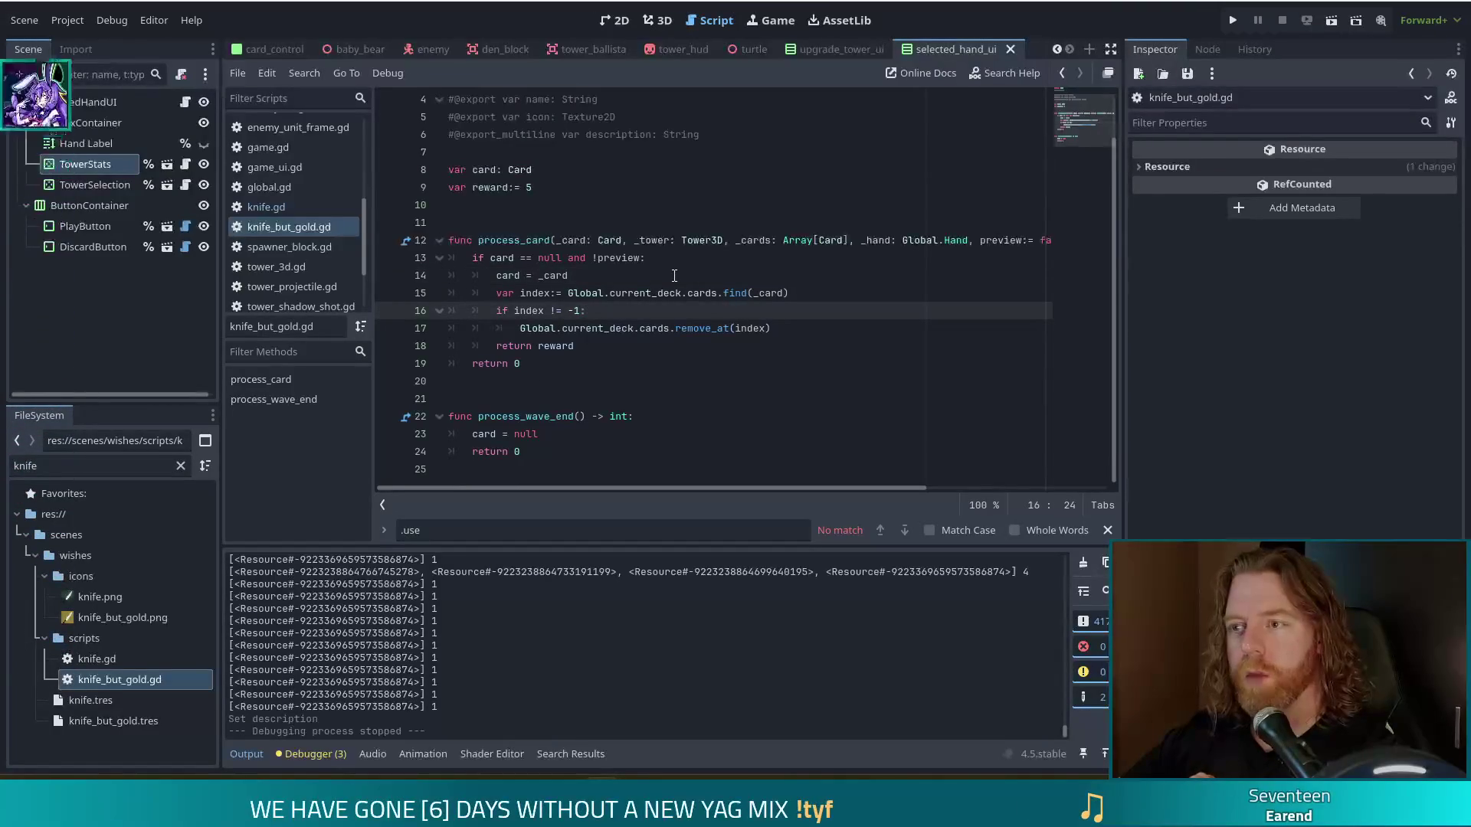
{"action": "double_click", "coordinate": [87, 464]}
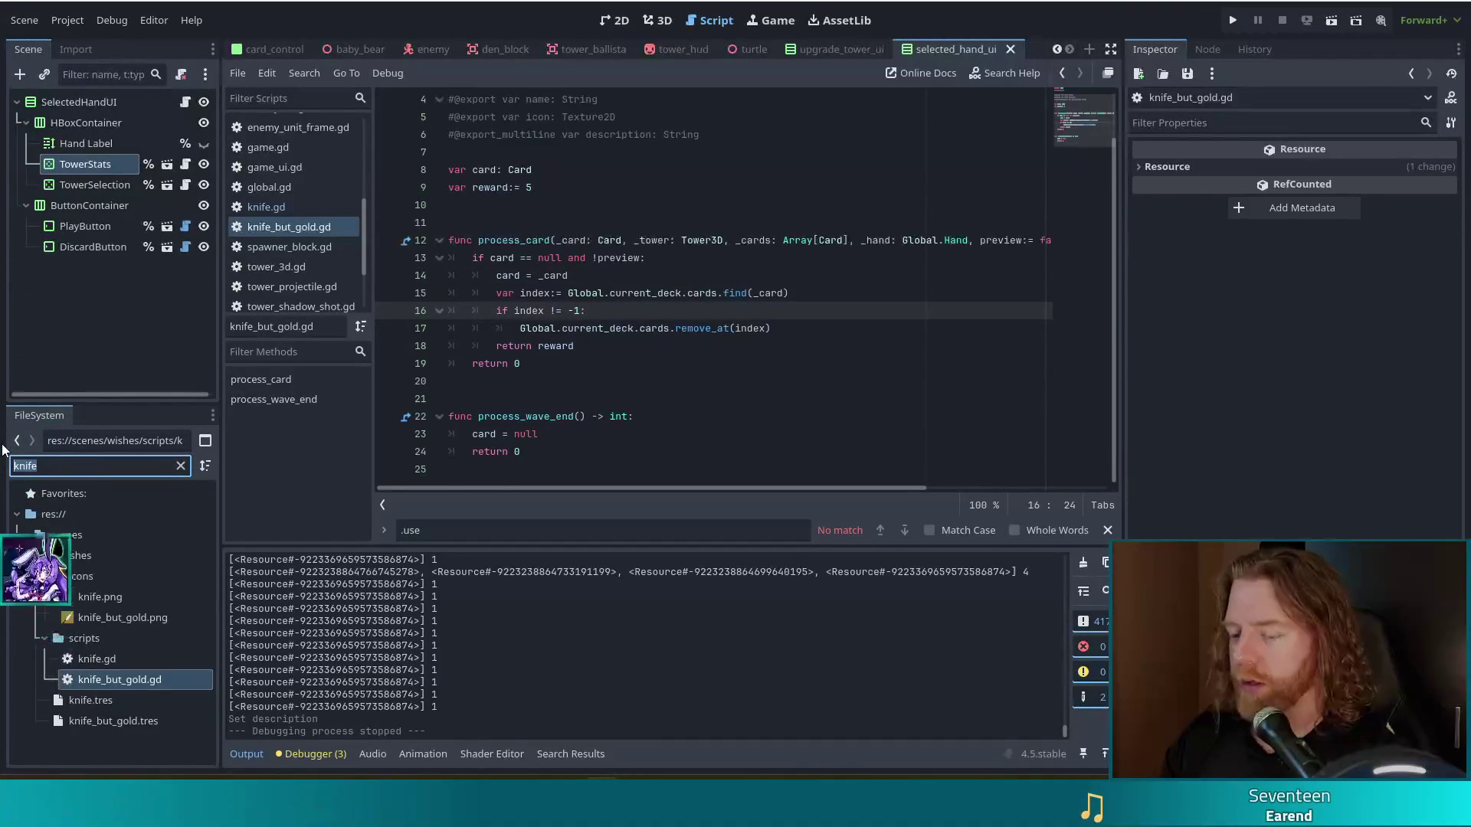
Step: Filter the FileSystem for 'cauldron', open den_cauldron.tscn and select its UI node
{"action": "type", "text": "cauldron"}
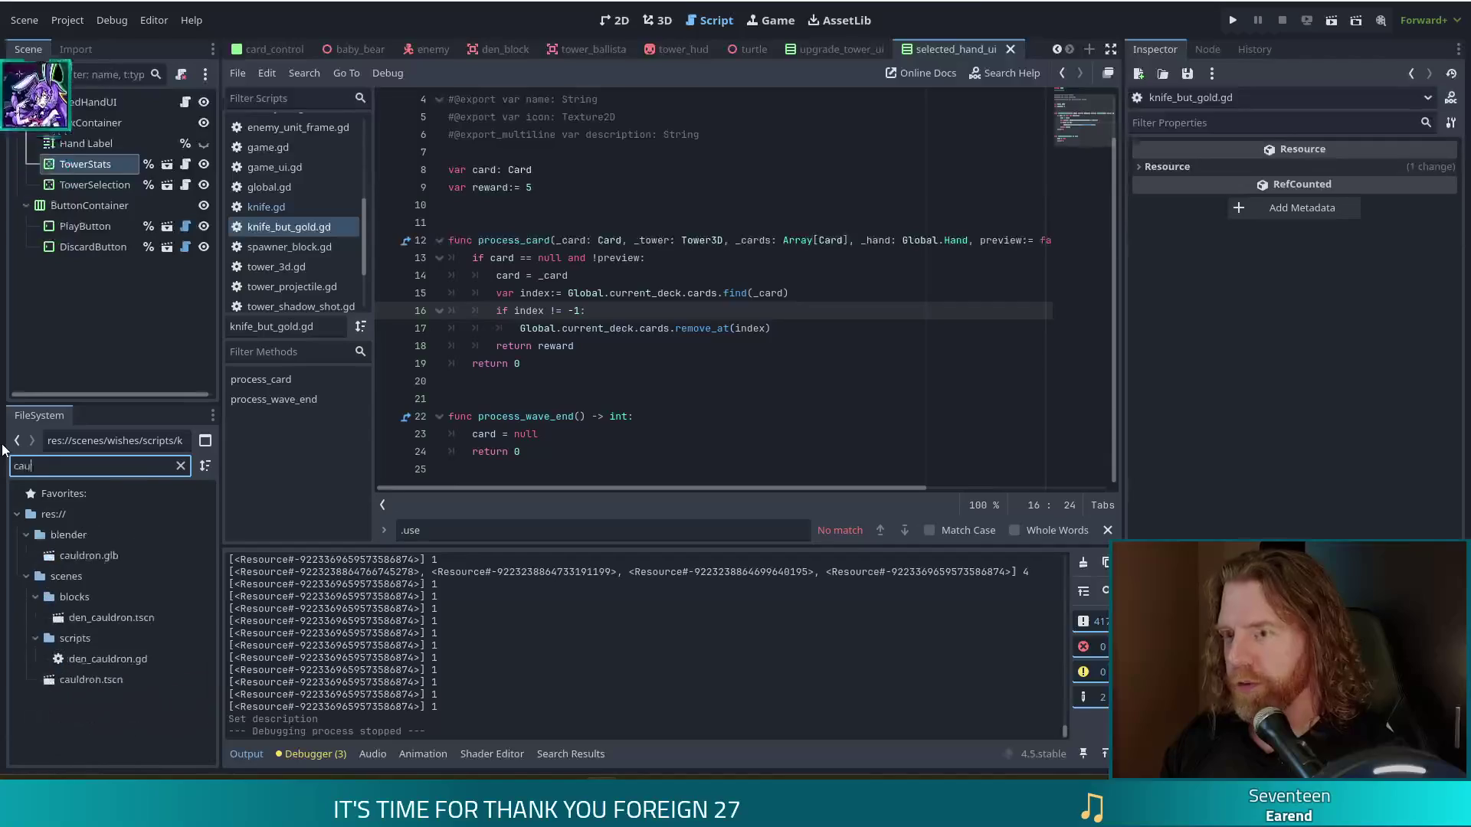
{"action": "double_click", "coordinate": [106, 620]}
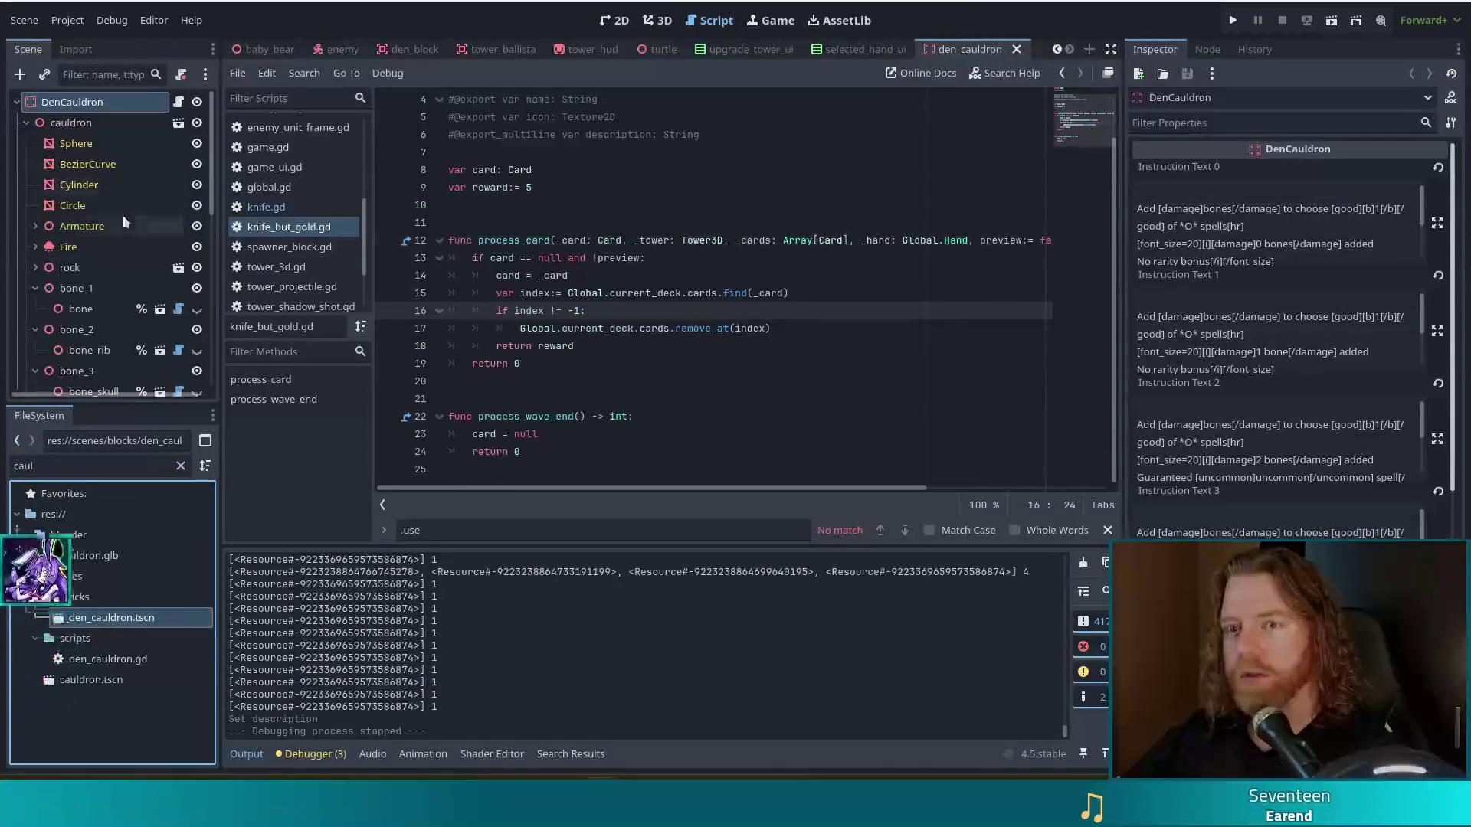
{"action": "scroll", "coordinate": [163, 205], "scroll_direction": "down", "scroll_amount": 5}
{"action": "left_click", "coordinate": [81, 204]}
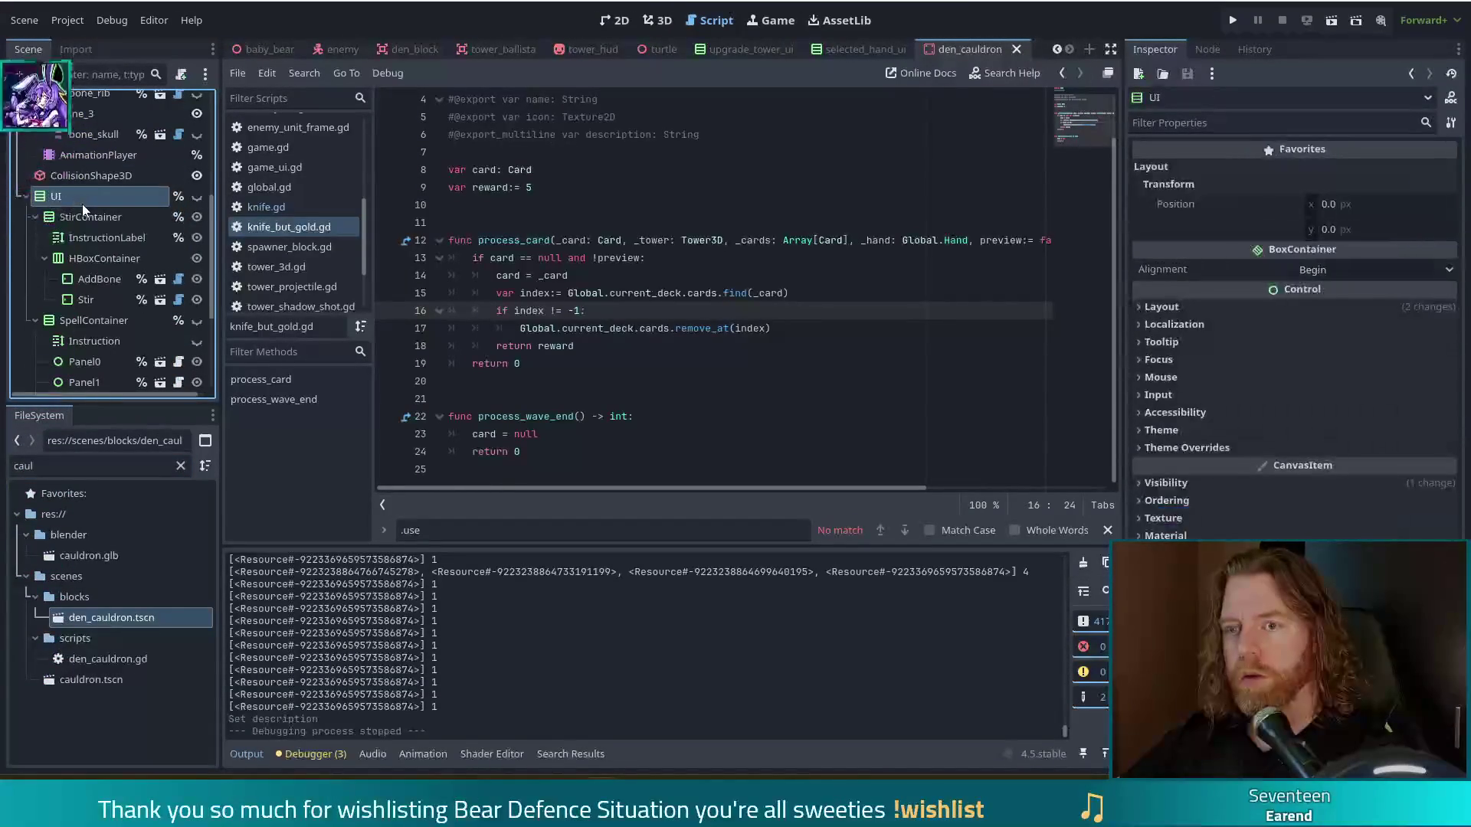
{"action": "scroll", "coordinate": [142, 198], "scroll_direction": "up", "scroll_amount": 5}
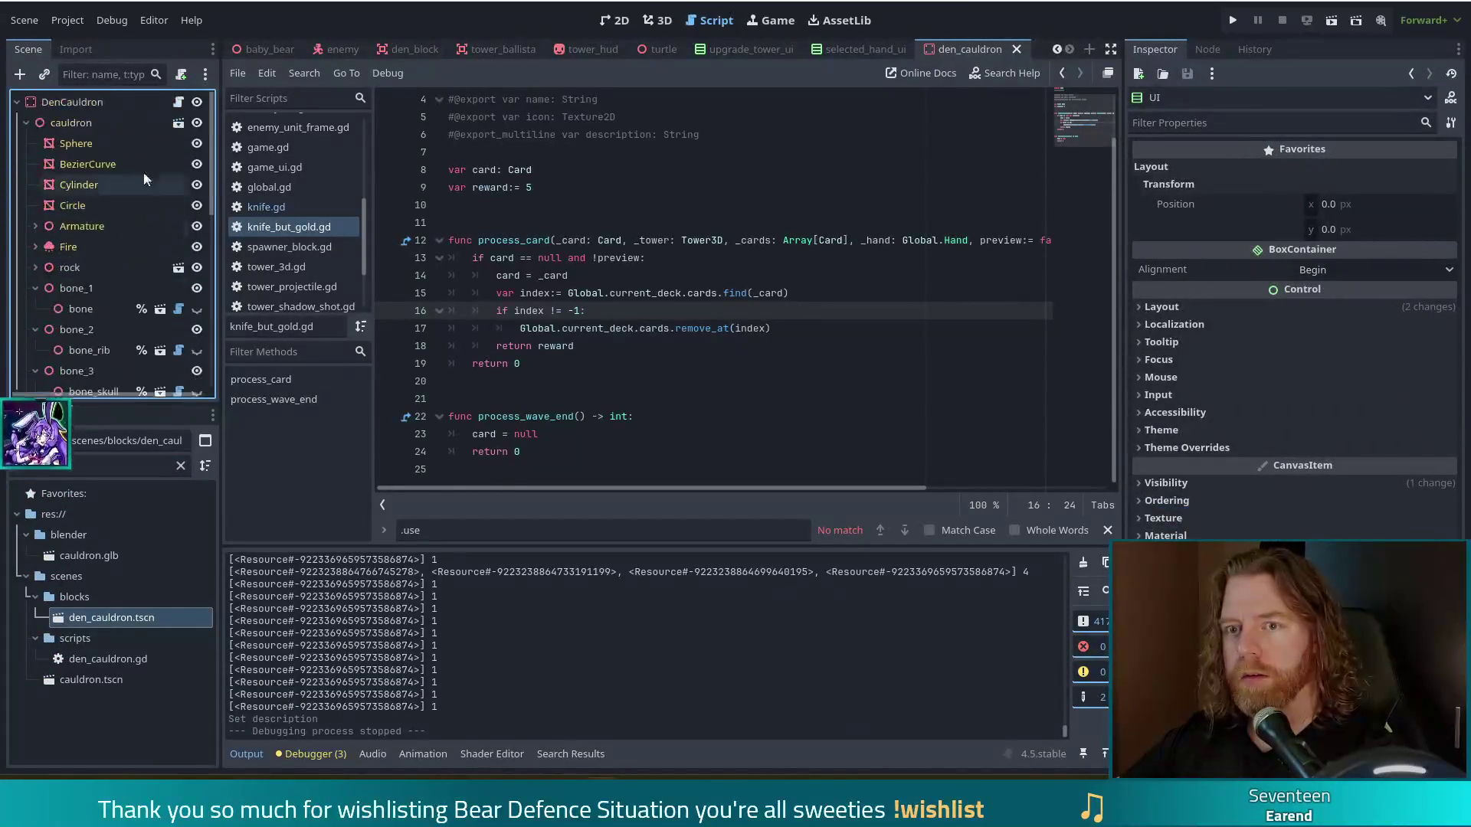
Step: Open the DenCauldron script at _reset_spells and read down through its functions
{"action": "left_click", "coordinate": [177, 101]}
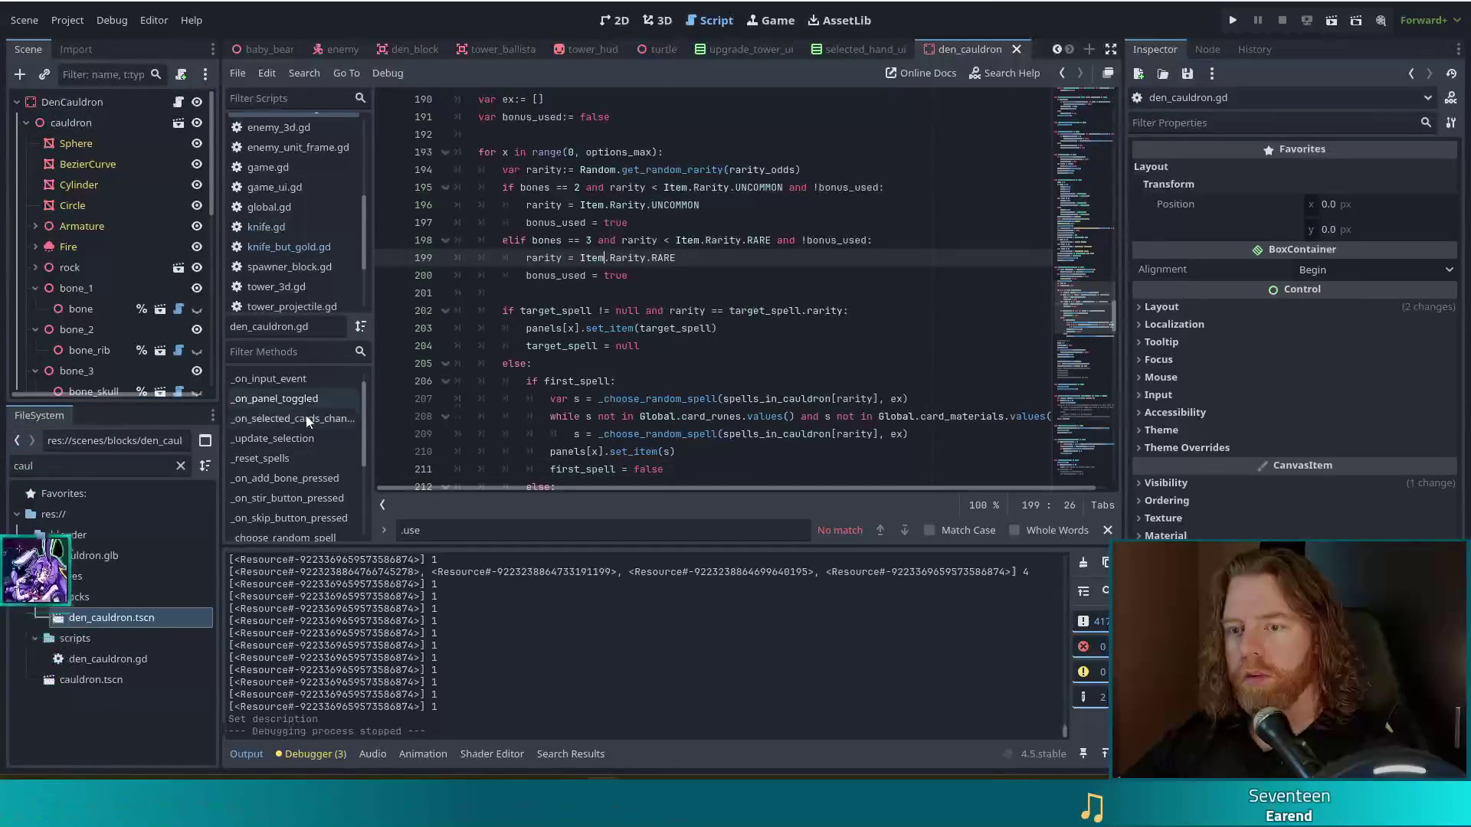
{"action": "left_click", "coordinate": [267, 464]}
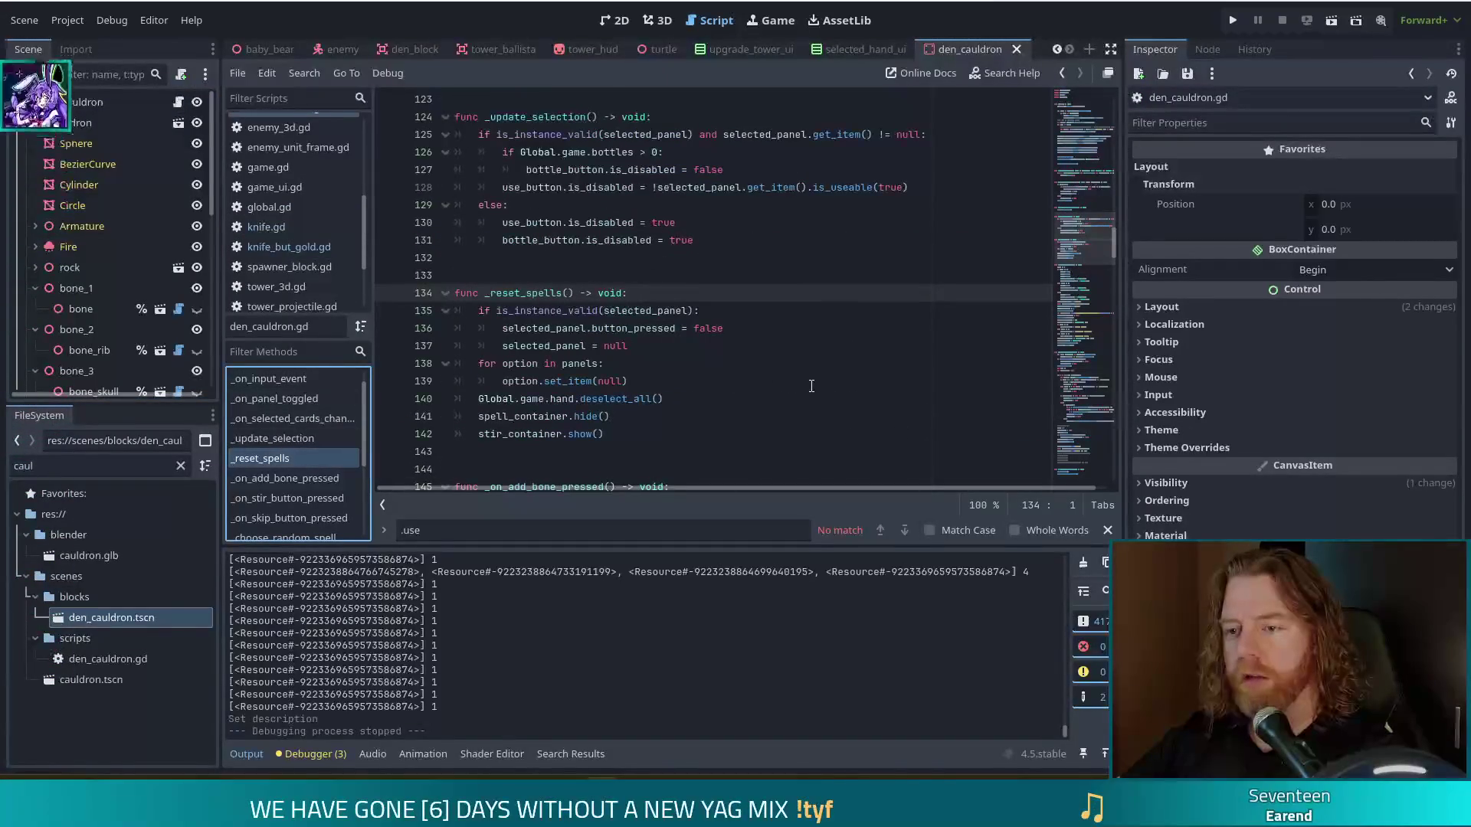
{"action": "scroll", "coordinate": [766, 360], "scroll_direction": "down", "scroll_amount": 2}
{"action": "scroll", "coordinate": [702, 326], "scroll_direction": "down", "scroll_amount": 9}
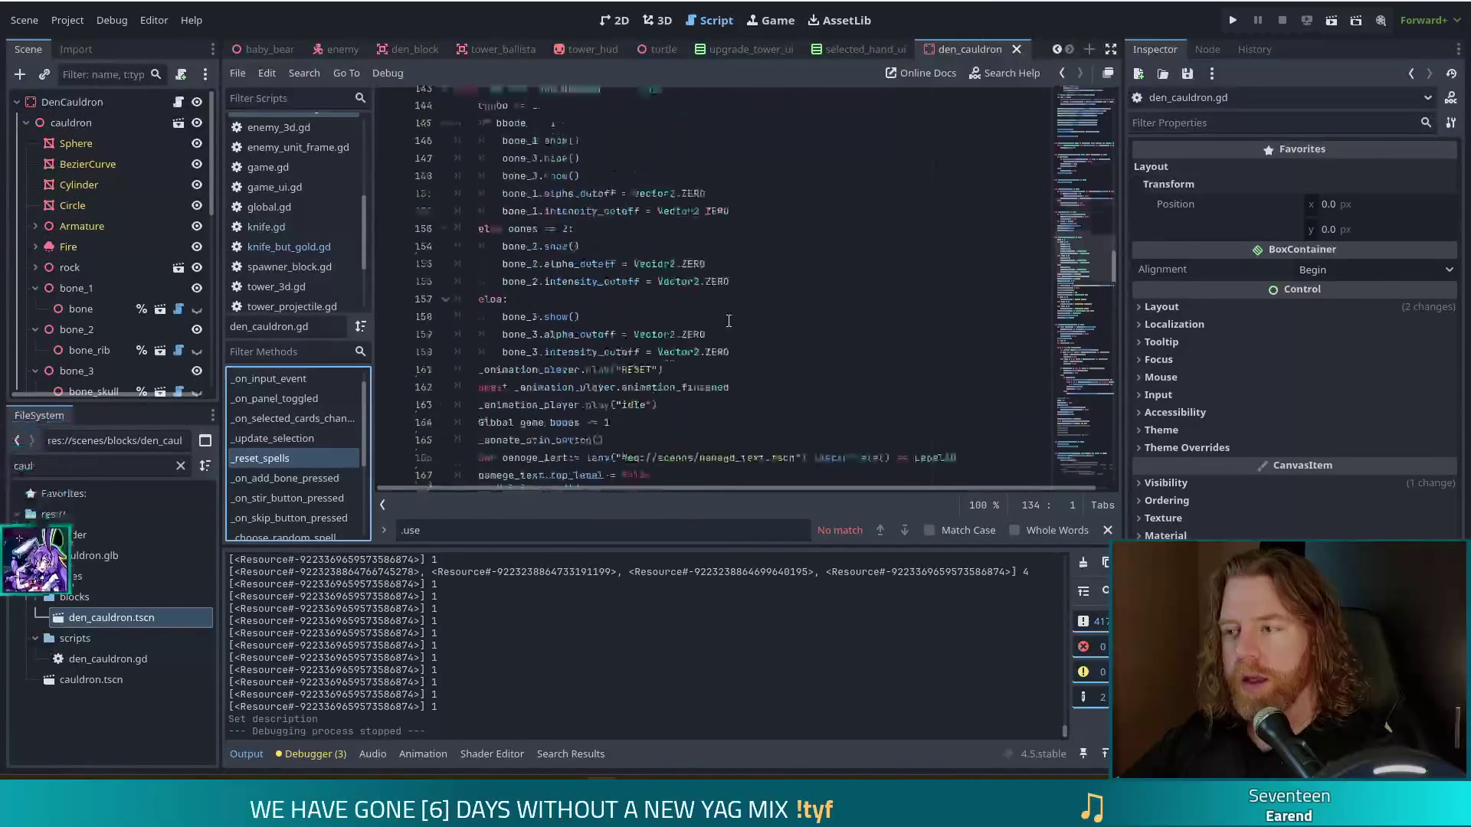
{"action": "scroll", "coordinate": [925, 298], "scroll_direction": "down", "scroll_amount": 7}
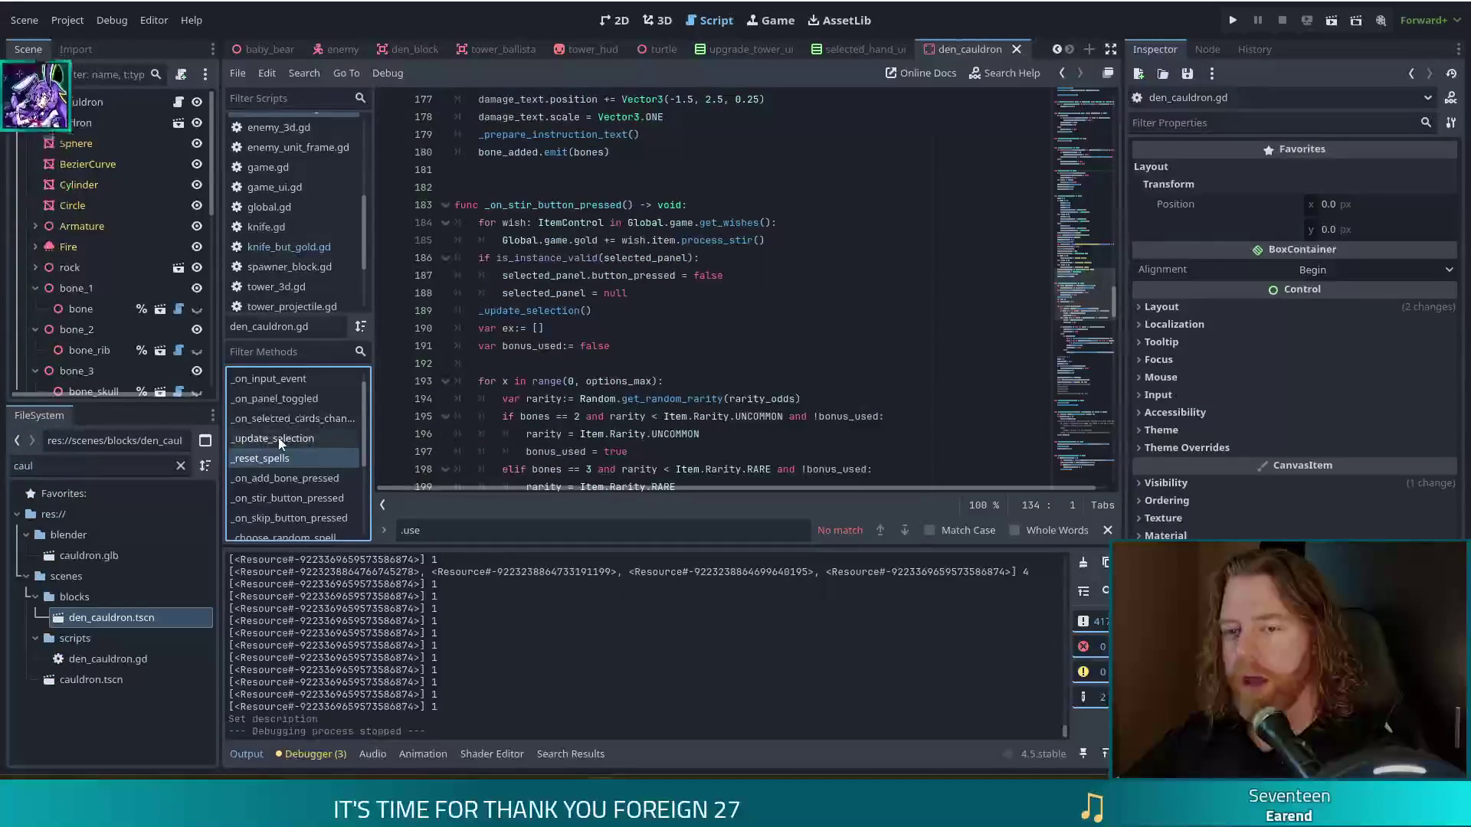
{"action": "scroll", "coordinate": [306, 460], "scroll_direction": "down", "scroll_amount": 1}
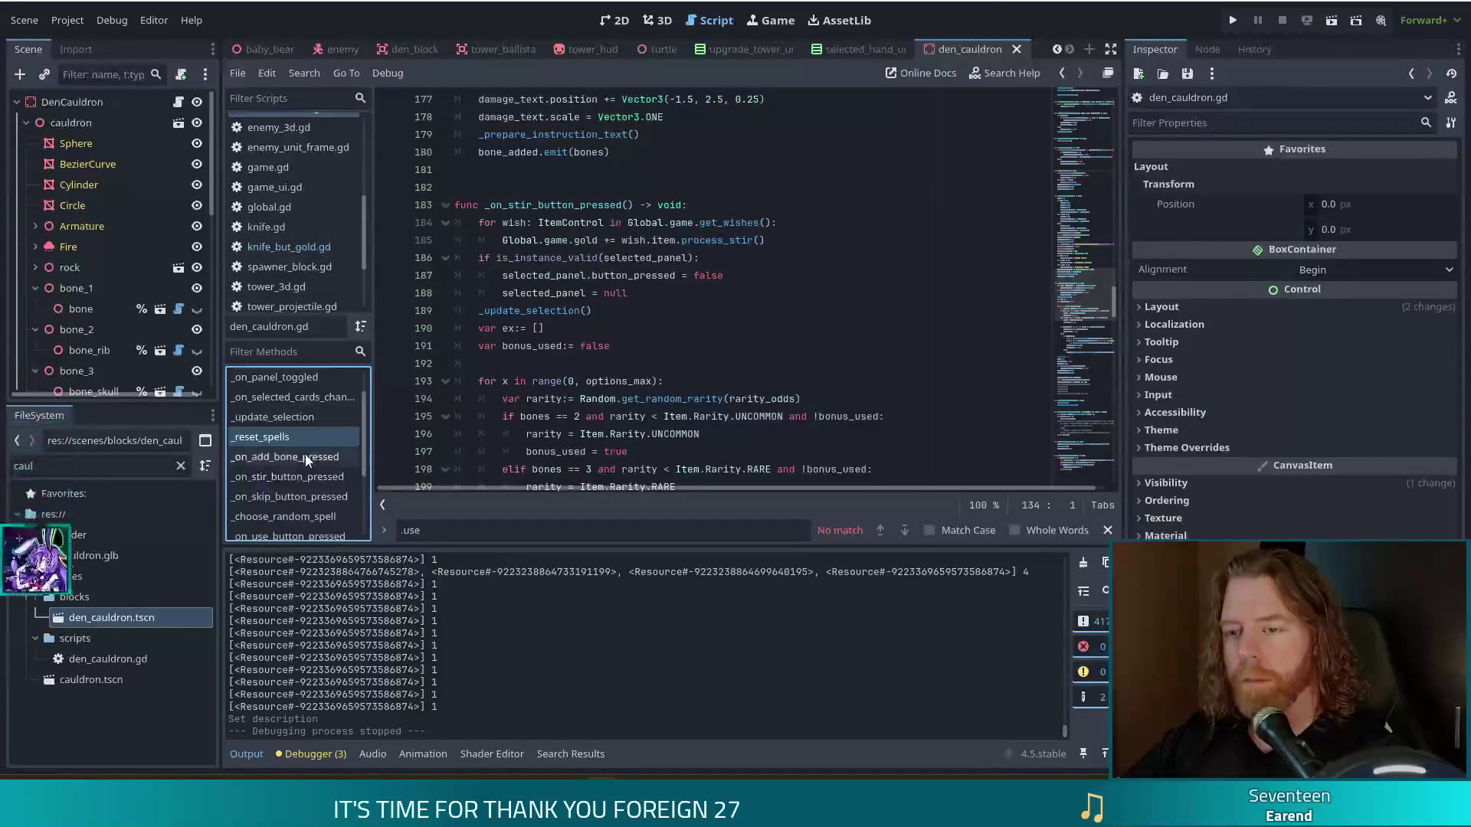
Step: Review _on_add_bone_pressed and its bone display lines, closing the search bar
{"action": "left_click", "coordinate": [296, 457]}
{"action": "left_click", "coordinate": [768, 346]}
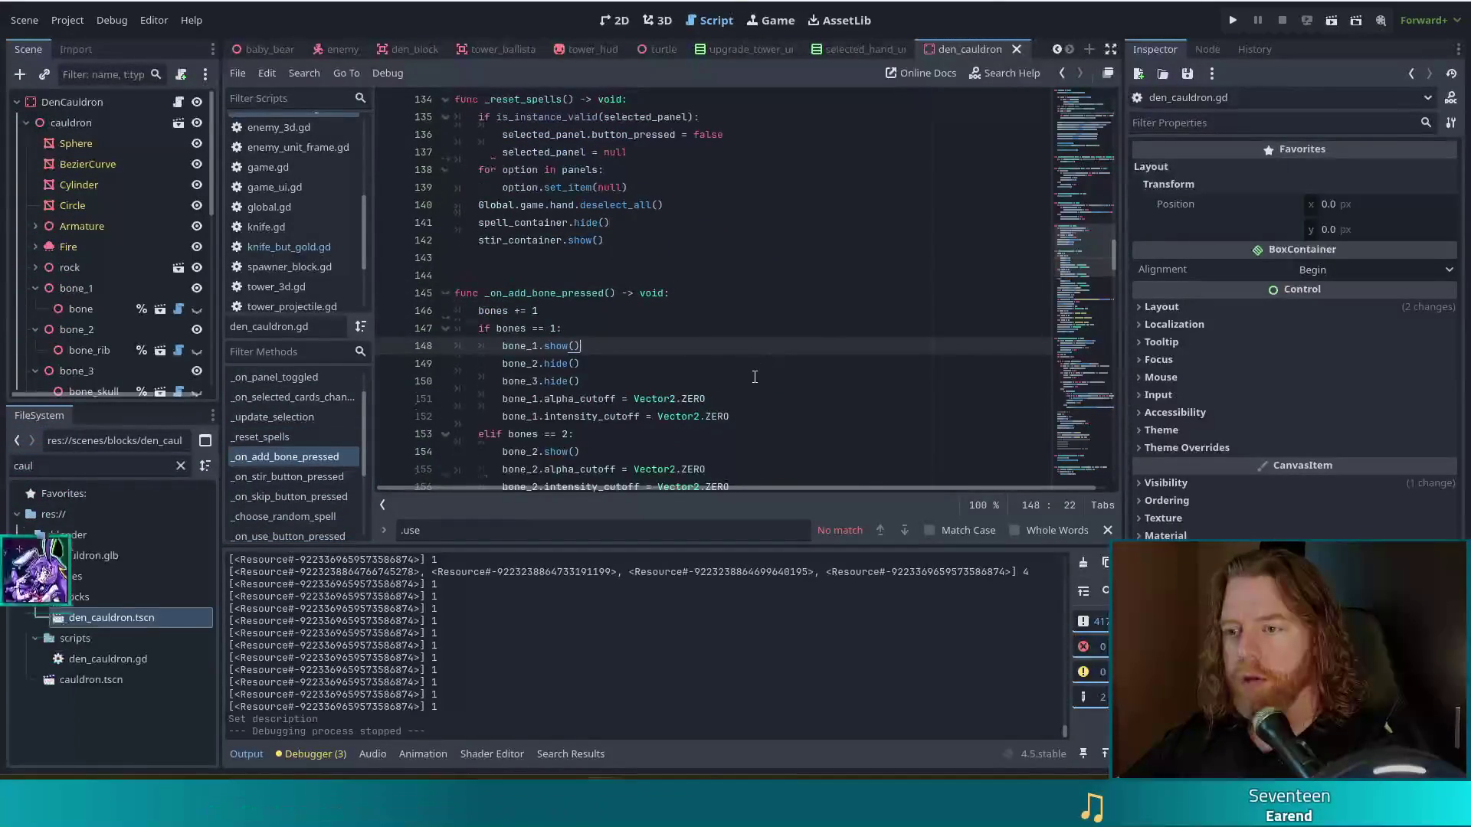
{"action": "scroll", "coordinate": [769, 359], "scroll_direction": "down", "scroll_amount": 2}
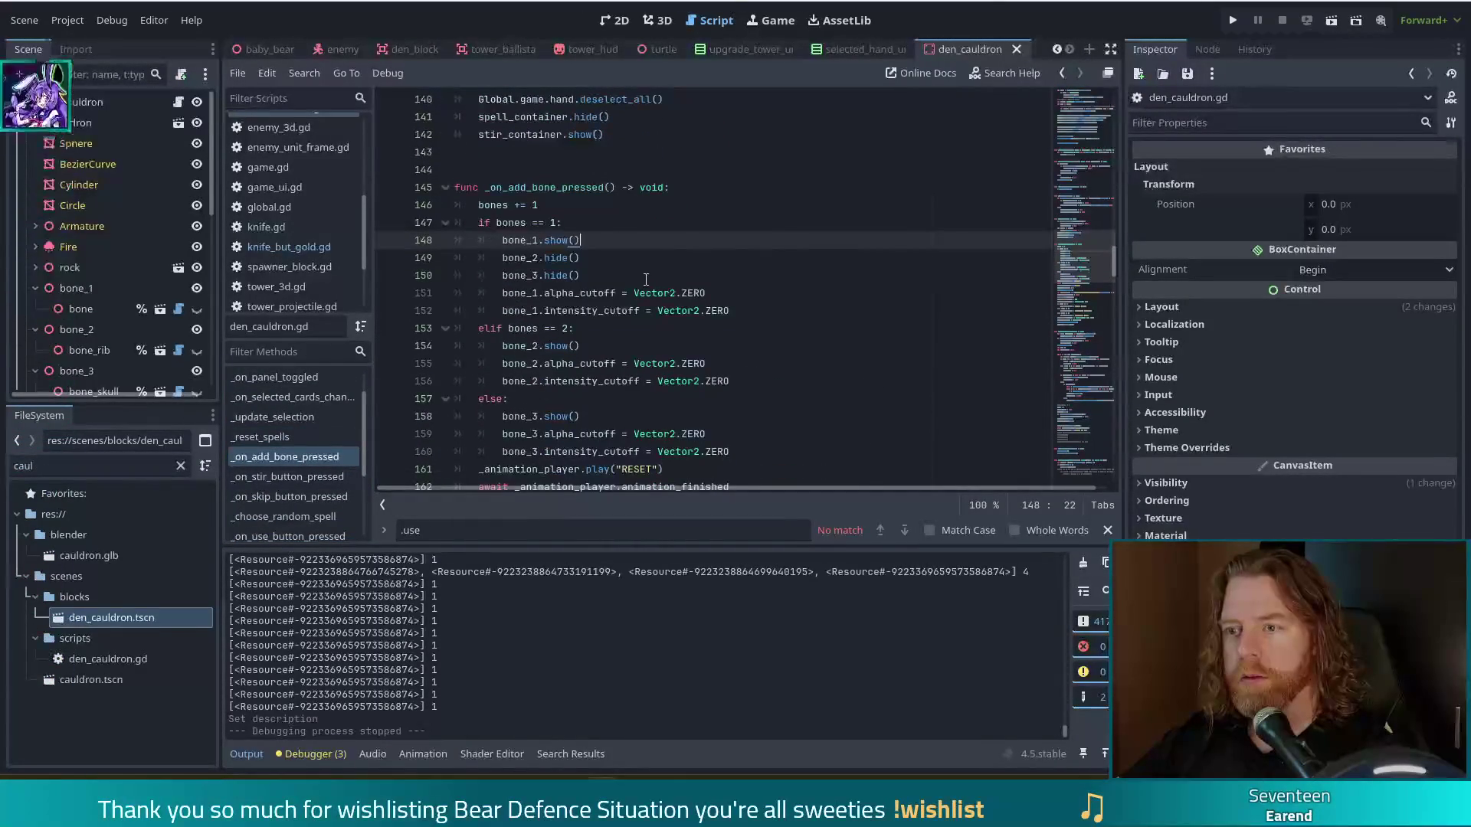
{"action": "scroll", "coordinate": [655, 276], "scroll_direction": "down", "scroll_amount": 3}
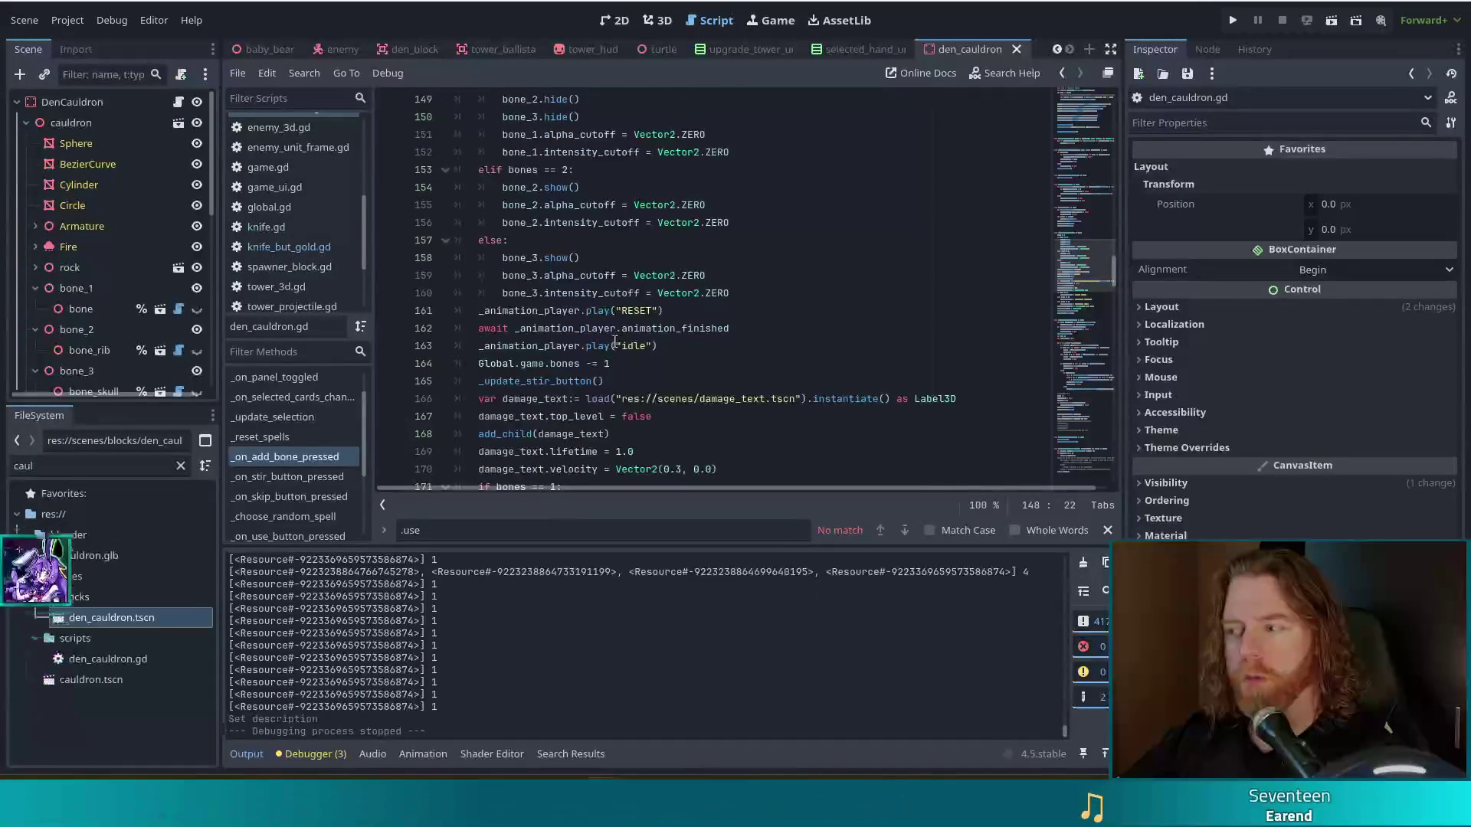
{"action": "scroll", "coordinate": [597, 352], "scroll_direction": "up", "scroll_amount": 5}
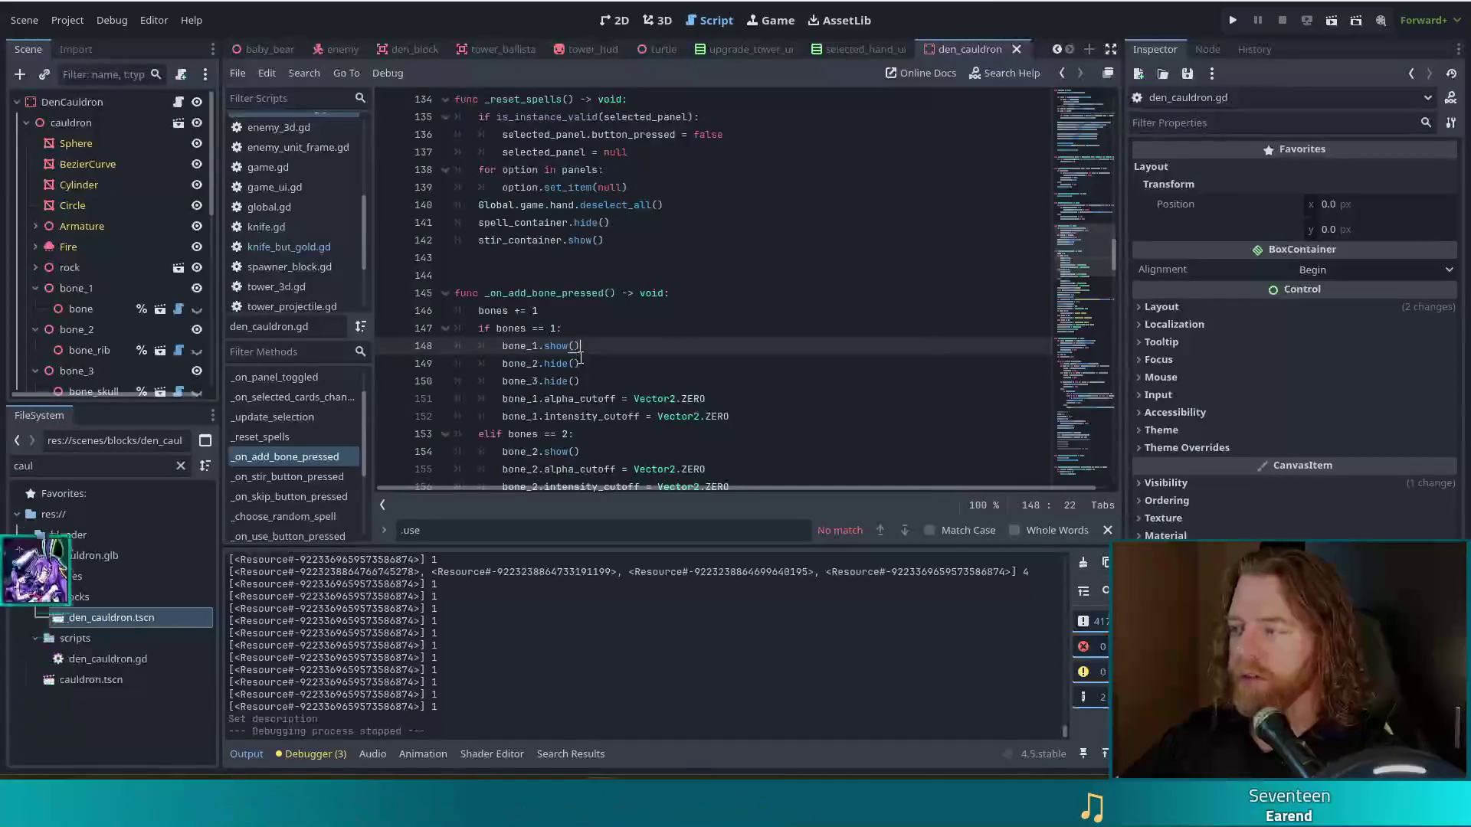
{"action": "scroll", "coordinate": [738, 321], "scroll_direction": "down", "scroll_amount": 3}
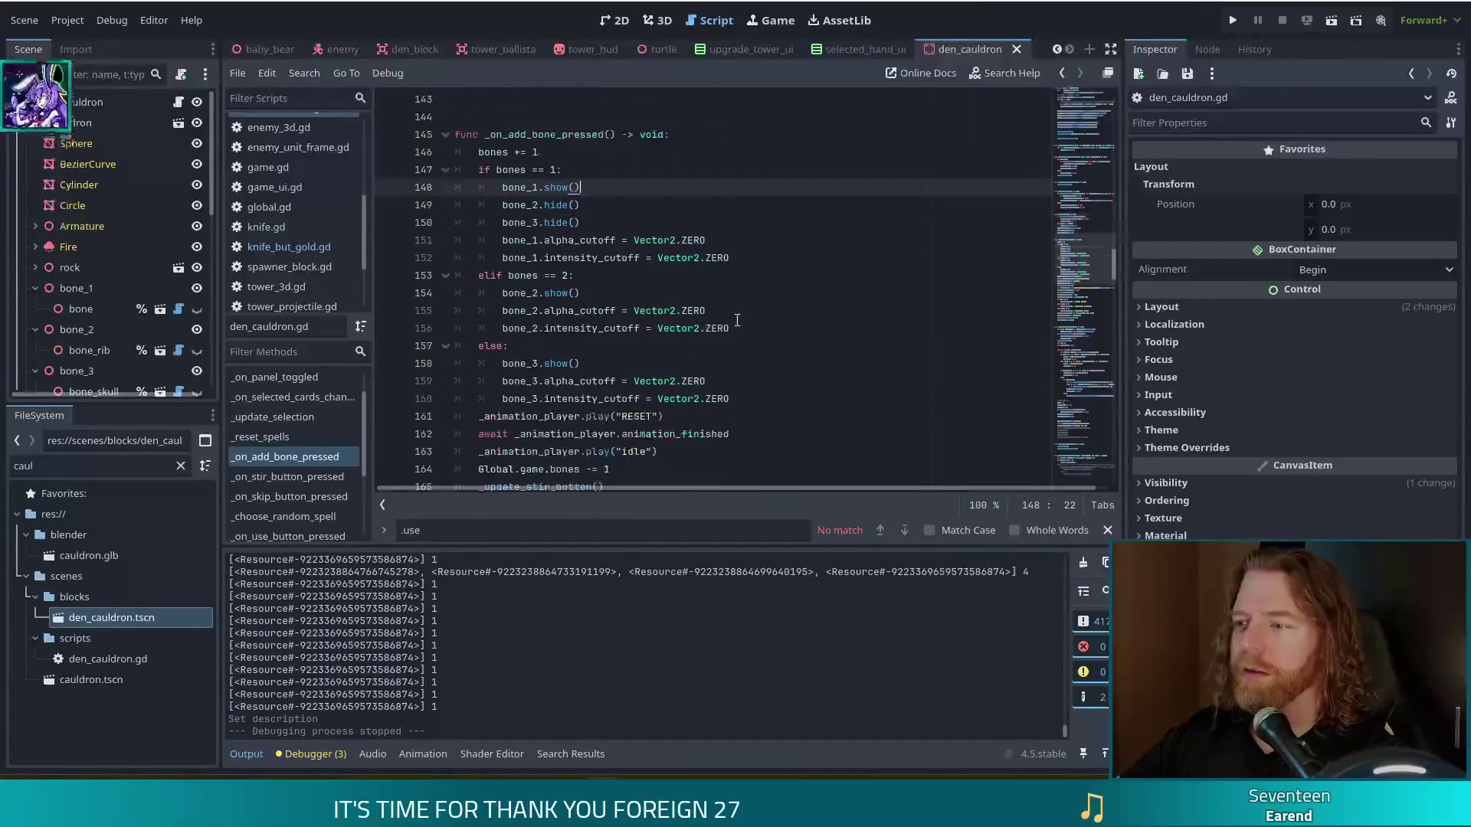
{"action": "left_click", "coordinate": [1108, 530]}
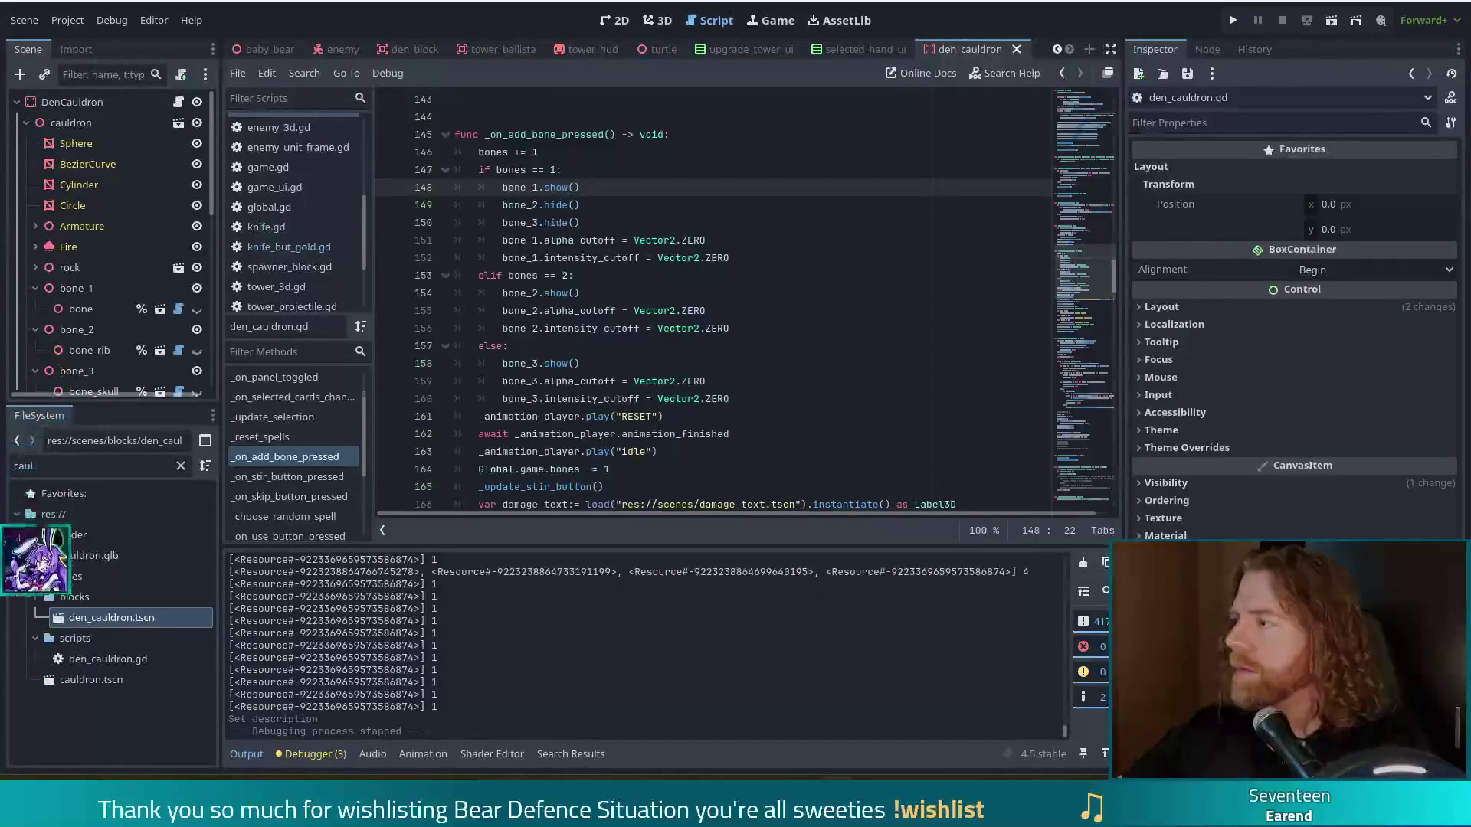
Step: Inspect the bone-count messages on lines 158-176 and jump to the _prepare_instruction_text definition
{"action": "left_click", "coordinate": [651, 360]}
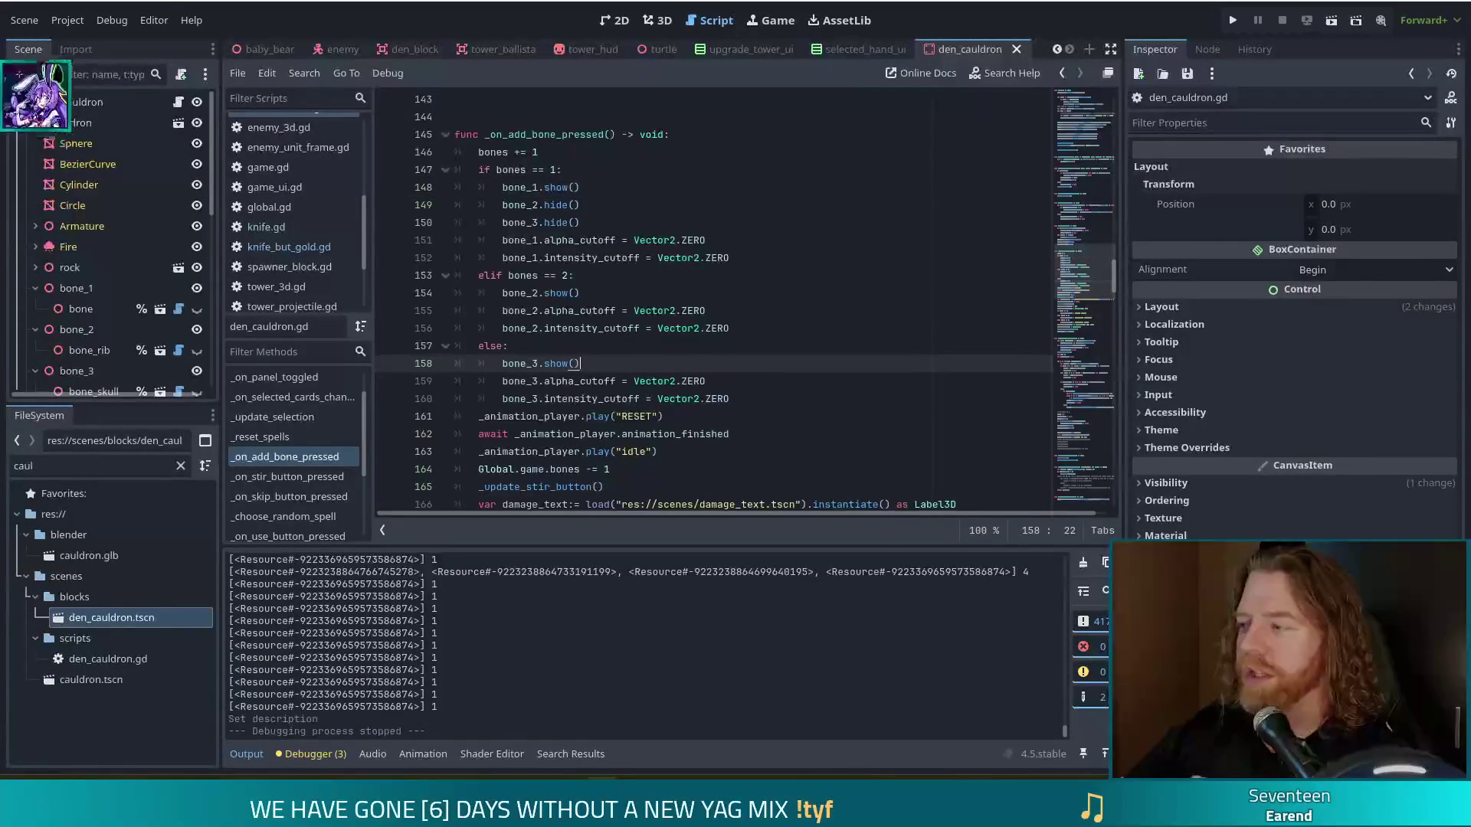
{"action": "scroll", "coordinate": [757, 385], "scroll_direction": "down", "scroll_amount": 2}
{"action": "scroll", "coordinate": [757, 385], "scroll_direction": "down", "scroll_amount": 3}
{"action": "left_click", "coordinate": [713, 346]}
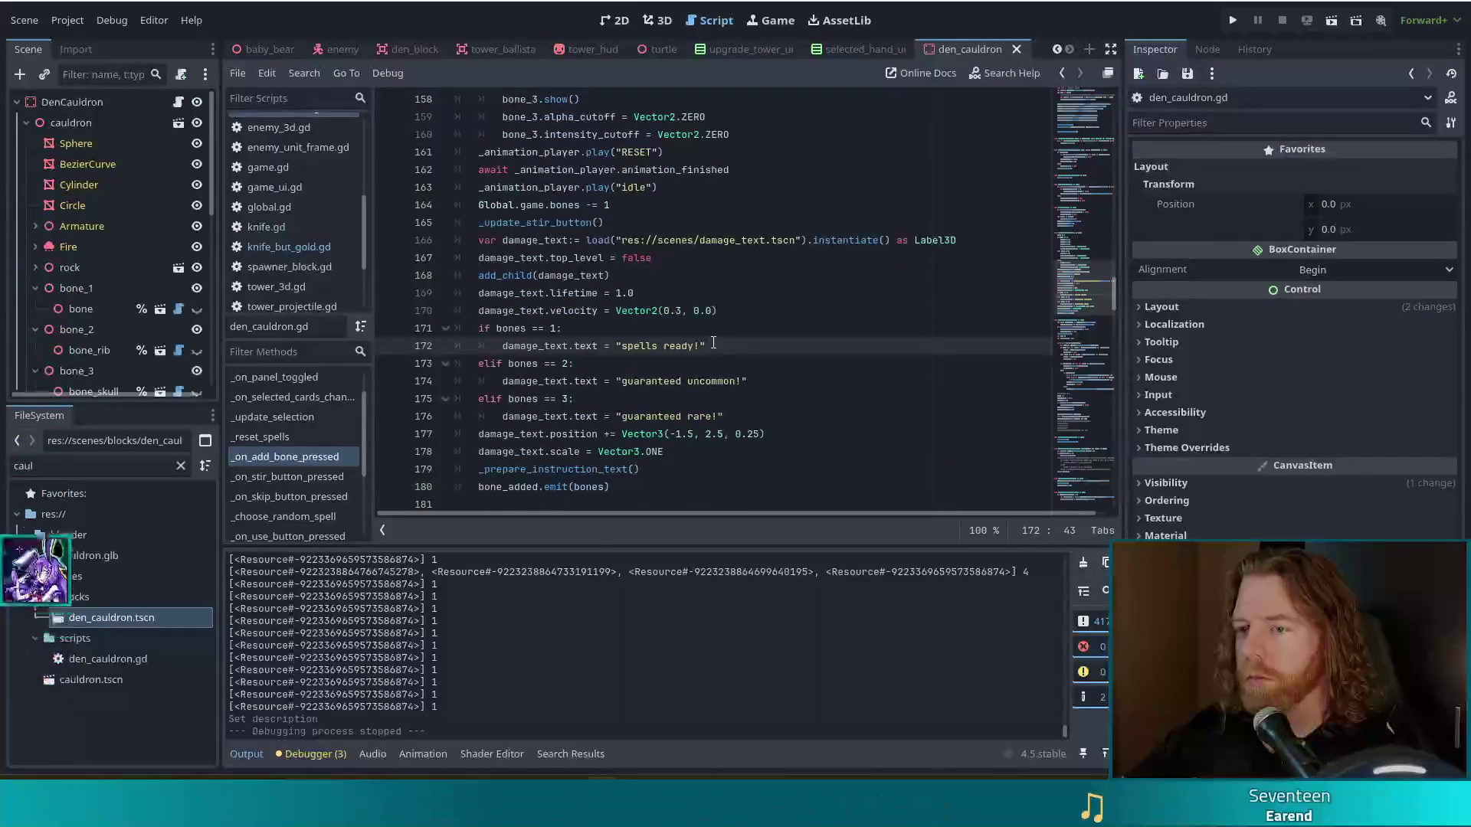
{"action": "mouse_move", "coordinate": [647, 345]}
{"action": "left_mouse_down"}
{"action": "mouse_move", "coordinate": [746, 381]}
{"action": "mouse_move", "coordinate": [692, 417]}
{"action": "left_mouse_up"}
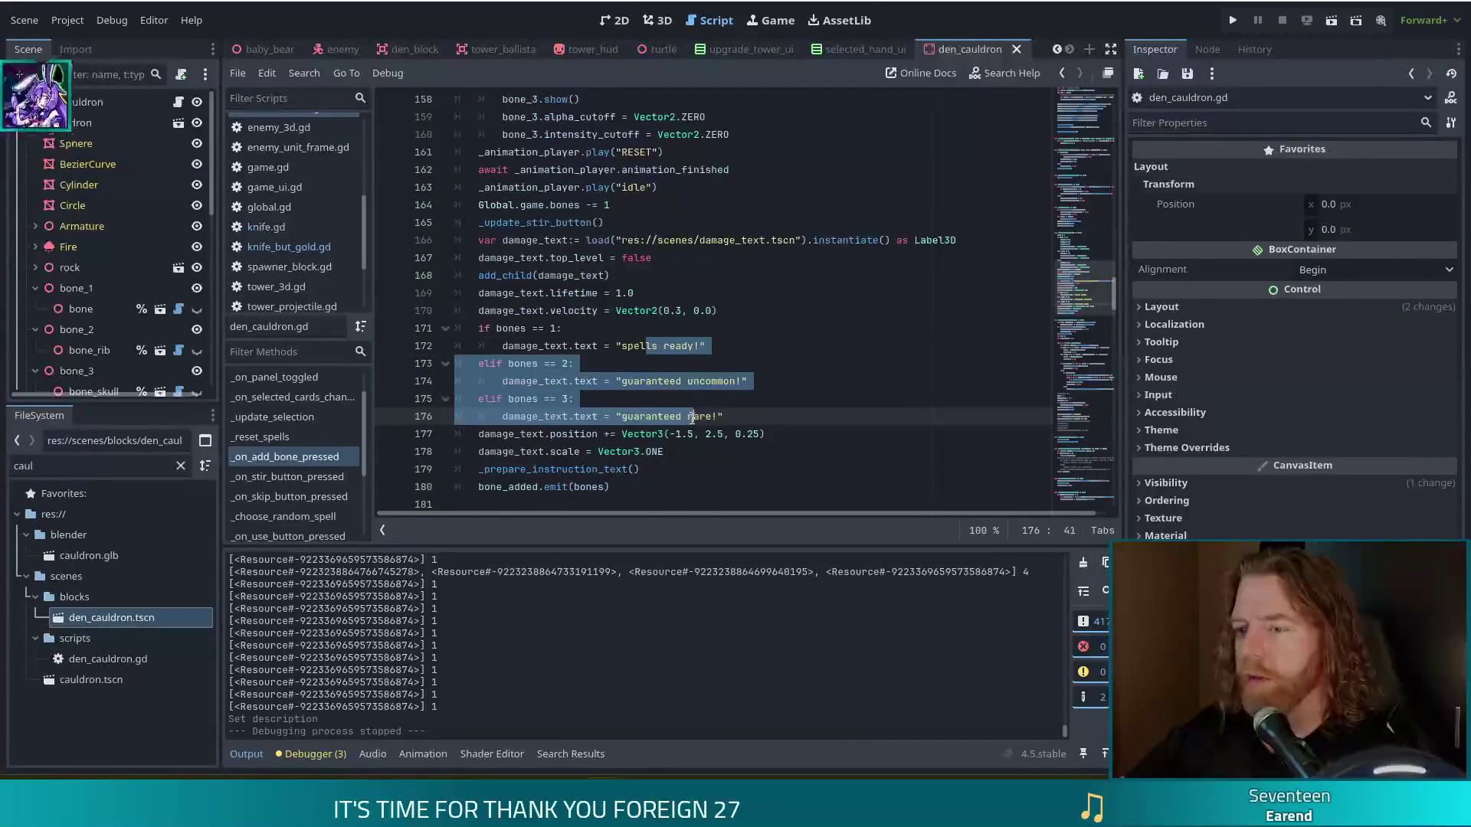
{"action": "left_click", "coordinate": [682, 374]}
{"action": "scroll", "coordinate": [682, 374], "scroll_direction": "down", "scroll_amount": 3}
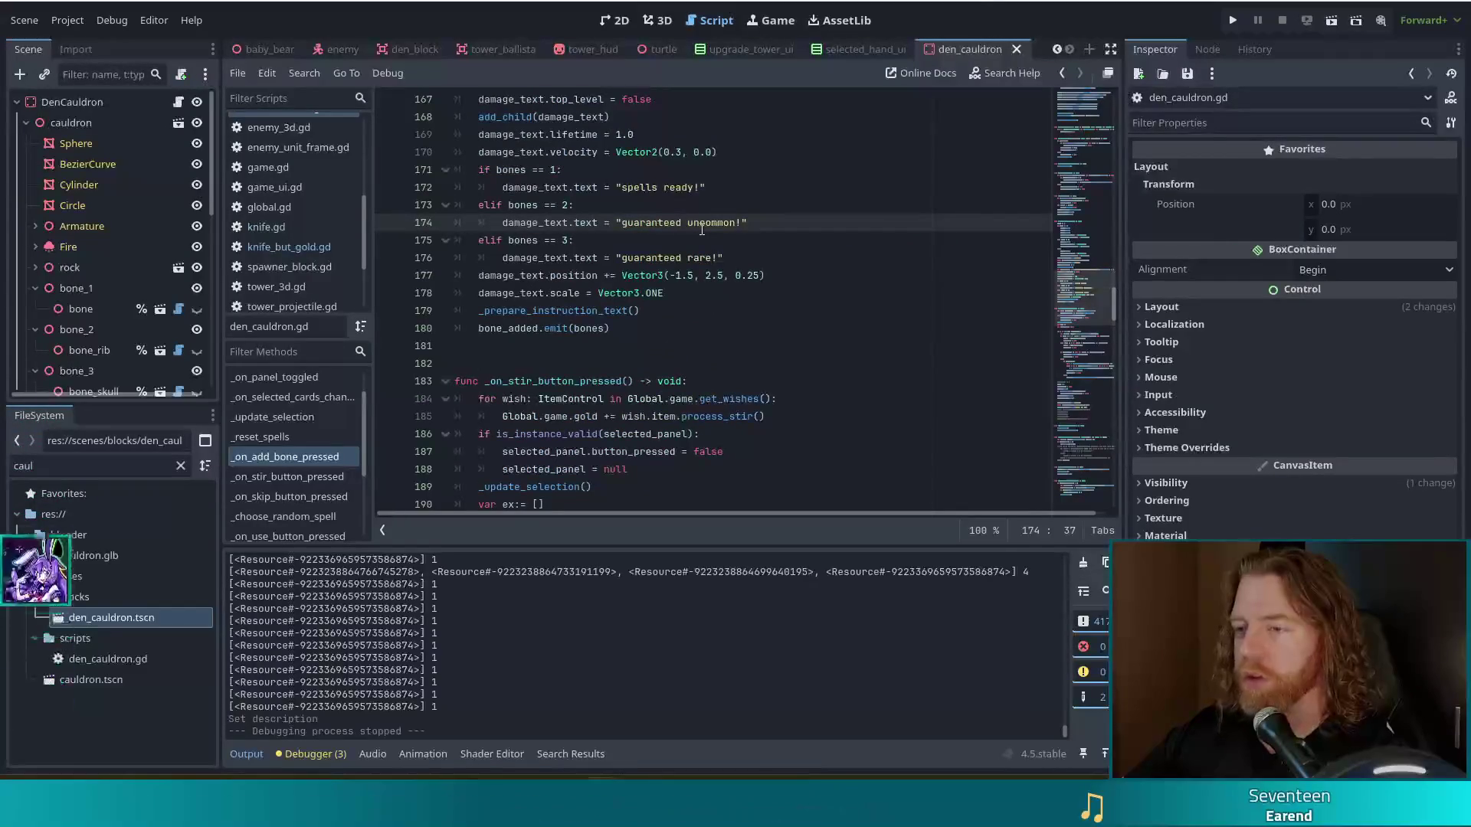
{"action": "left_click", "coordinate": [576, 311]}
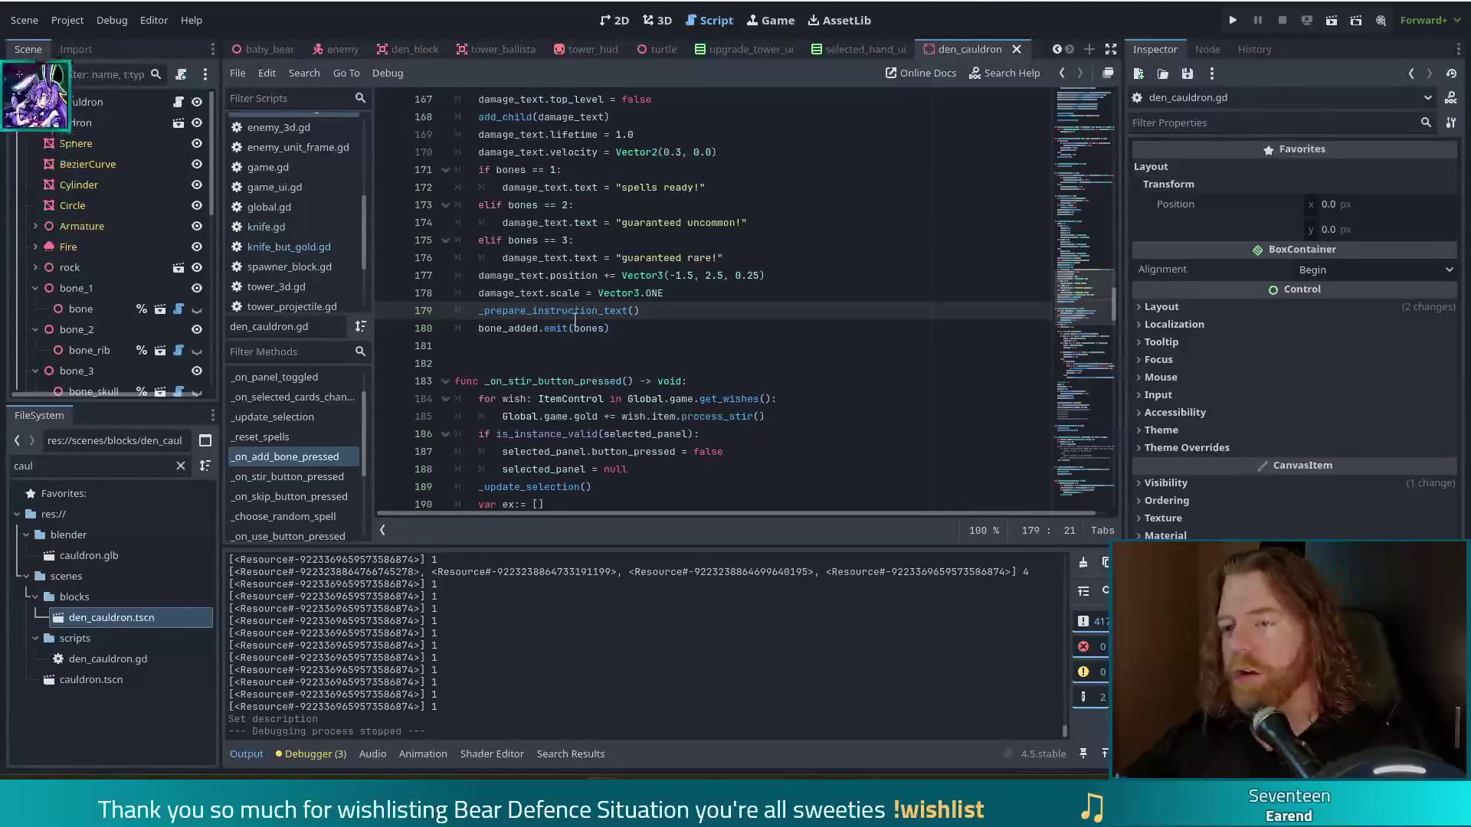
{"action": "left_click", "coordinate": [579, 312], "text": "ctrl"}
Step: Check the documentation for _instruction_text_0 in _prepare_instruction_text
{"action": "left_click", "coordinate": [726, 363]}
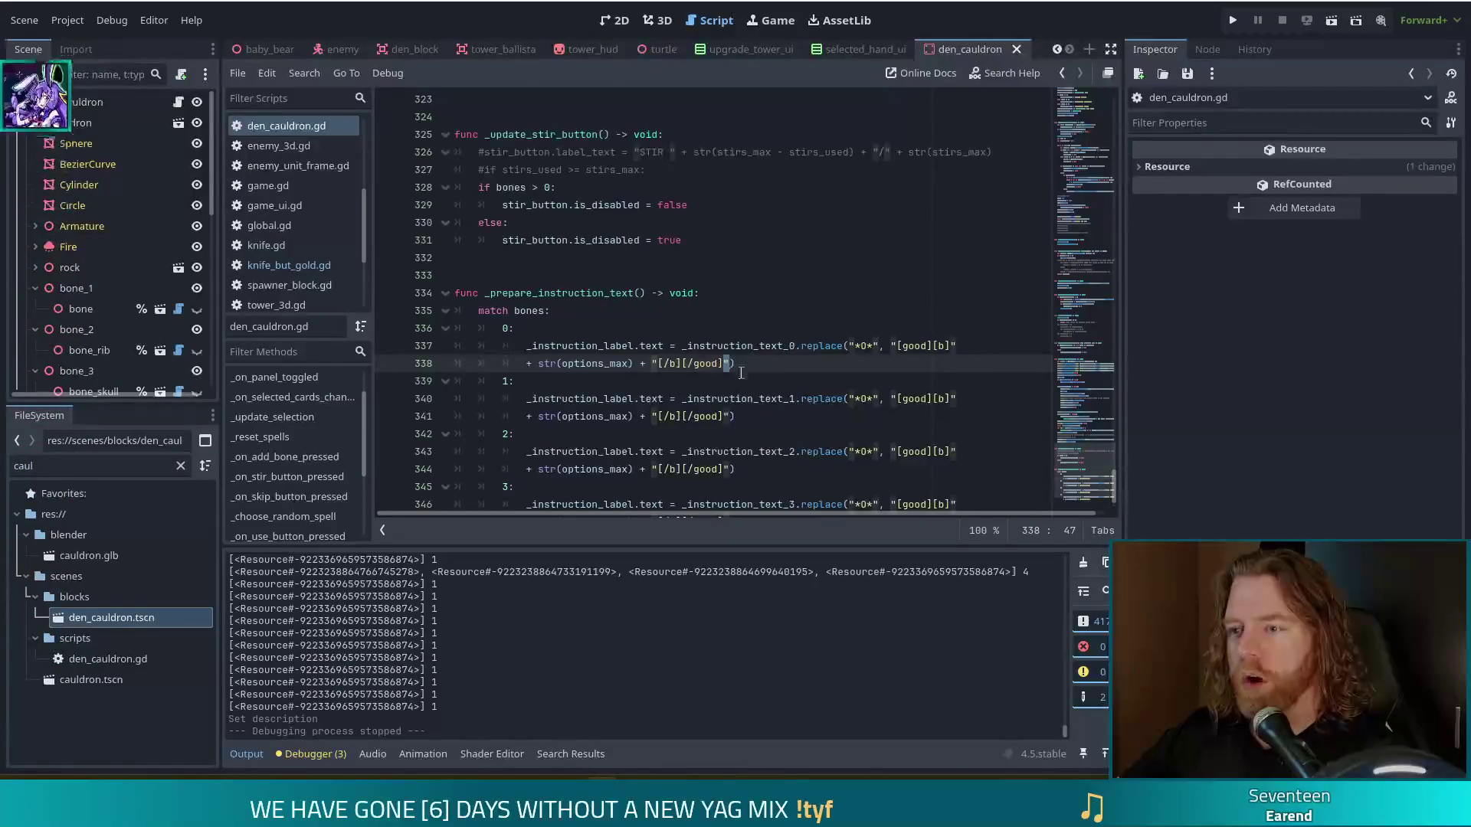
{"action": "mouse_move", "coordinate": [716, 342]}
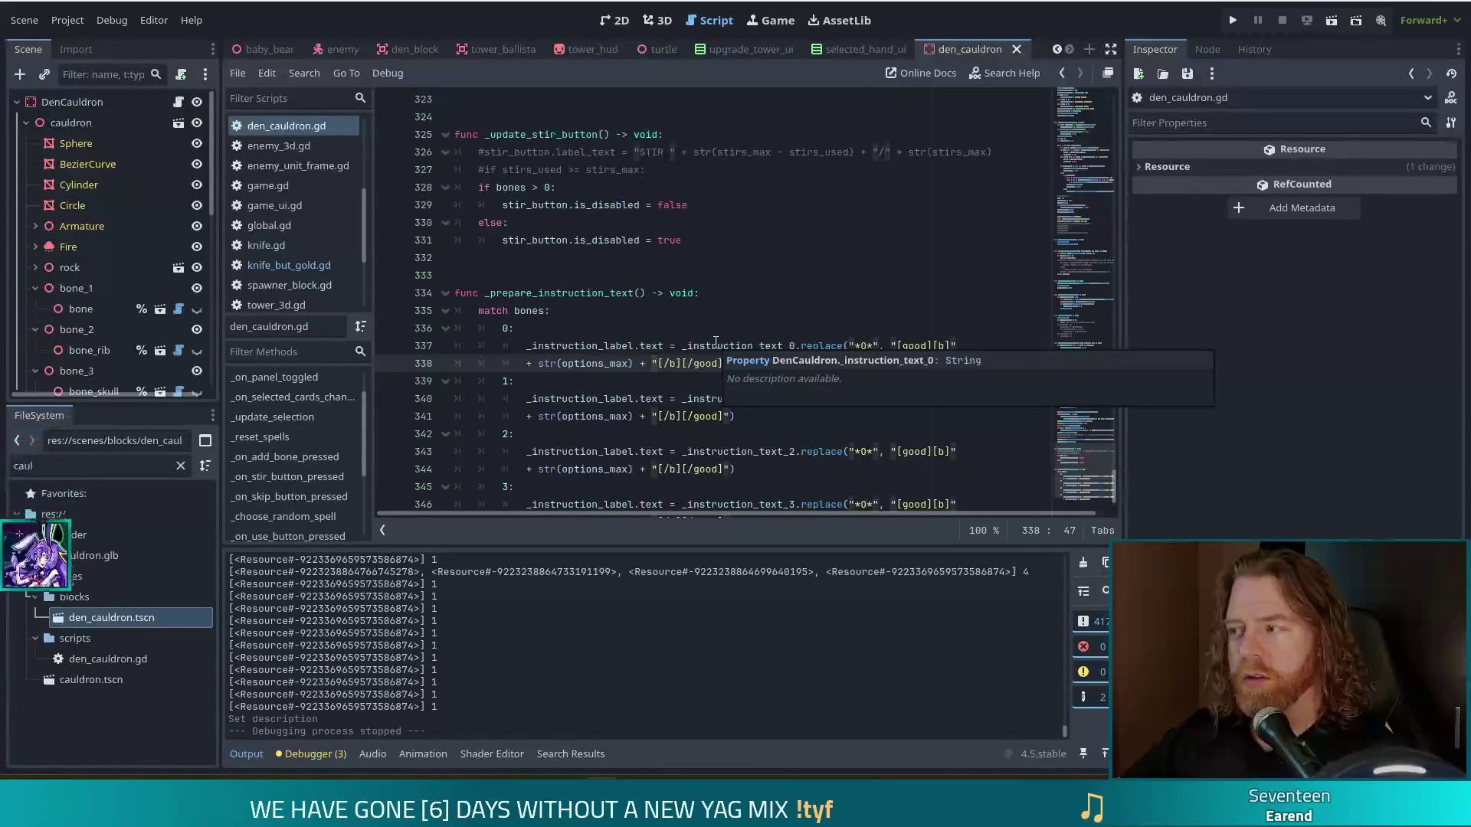
{"action": "left_click", "coordinate": [710, 293]}
{"action": "scroll", "coordinate": [711, 307], "scroll_direction": "up", "scroll_amount": 1}
{"action": "scroll", "coordinate": [710, 308], "scroll_direction": "up", "scroll_amount": 5}
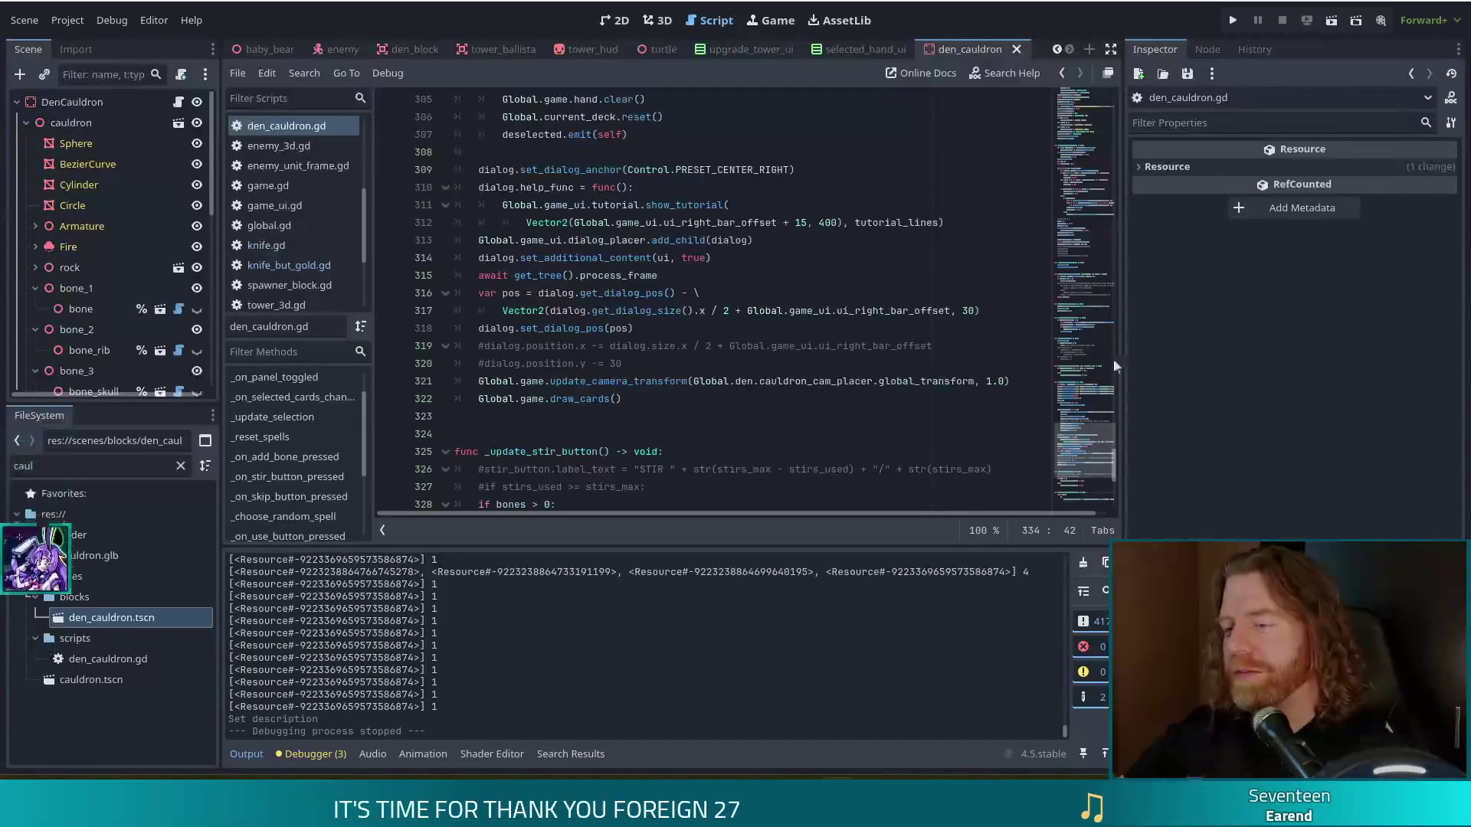
Step: Look at the draw_cards call, then read _on_stir_button_pressed's UNCOMMON/RARE rarity rolls
{"action": "left_click", "coordinate": [655, 399]}
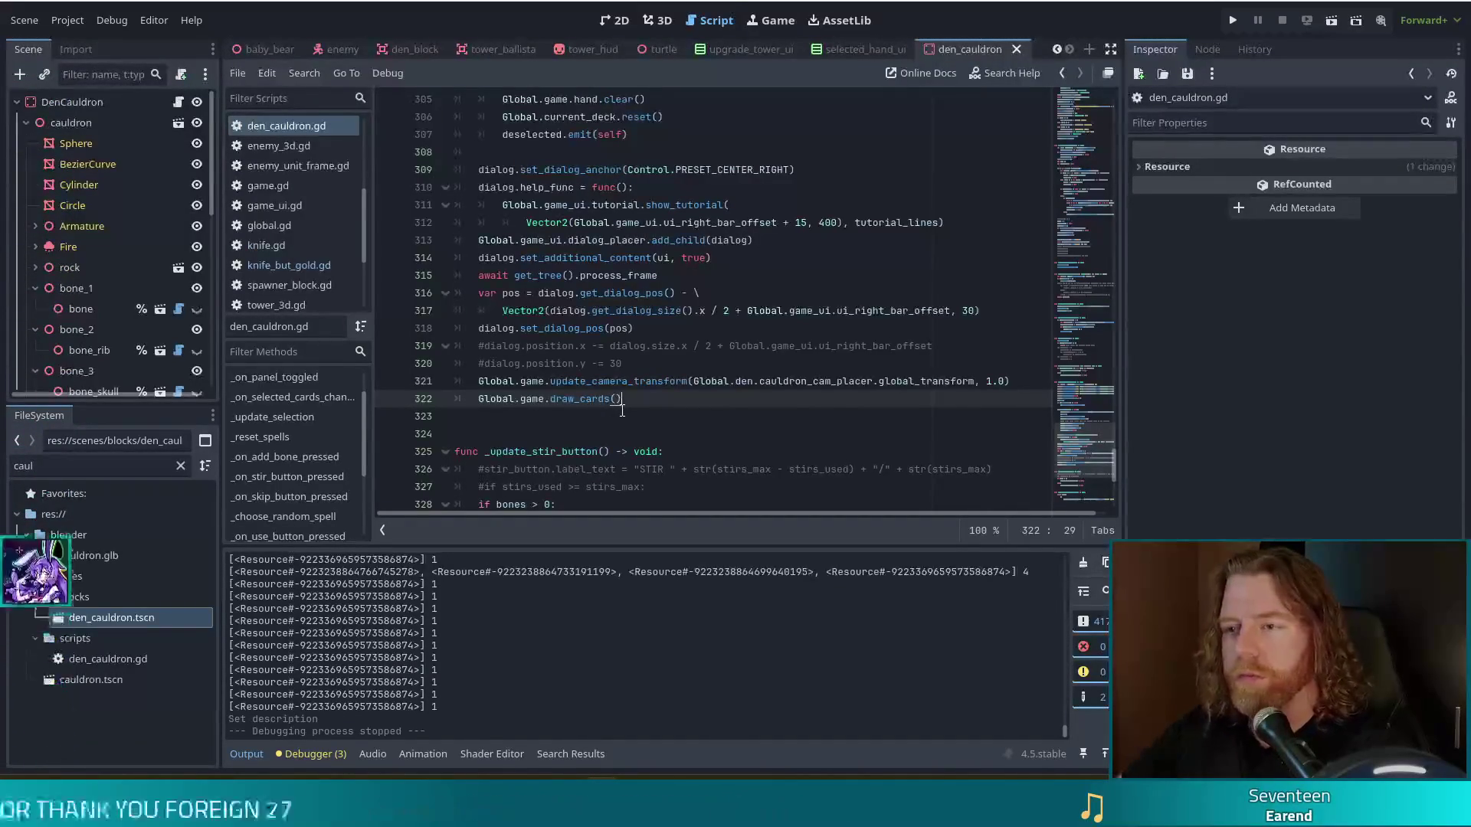
{"action": "scroll", "coordinate": [636, 395], "scroll_direction": "down", "scroll_amount": 1}
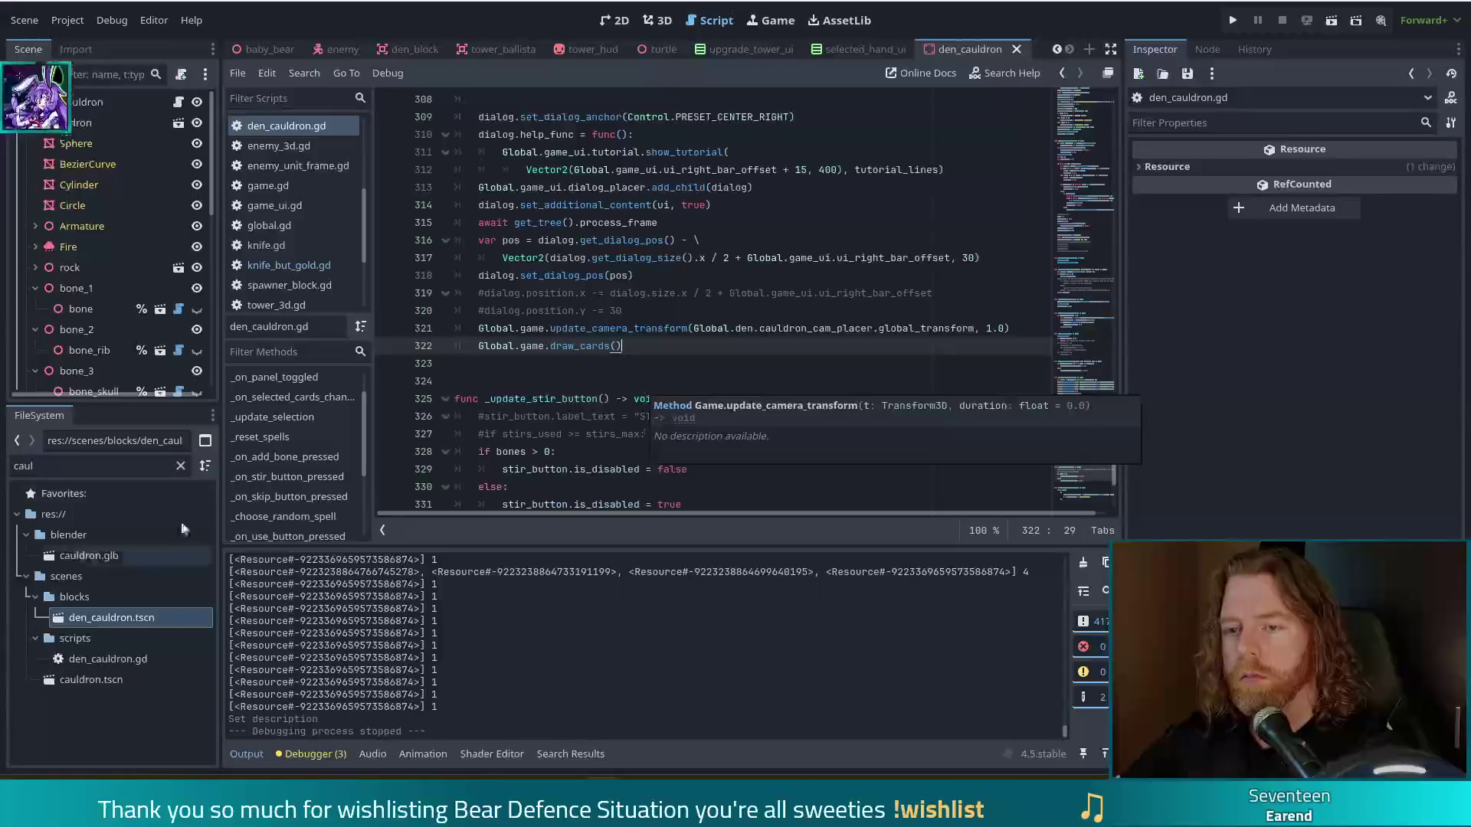
{"action": "left_click", "coordinate": [288, 476]}
{"action": "scroll", "coordinate": [658, 360], "scroll_direction": "down", "scroll_amount": 3}
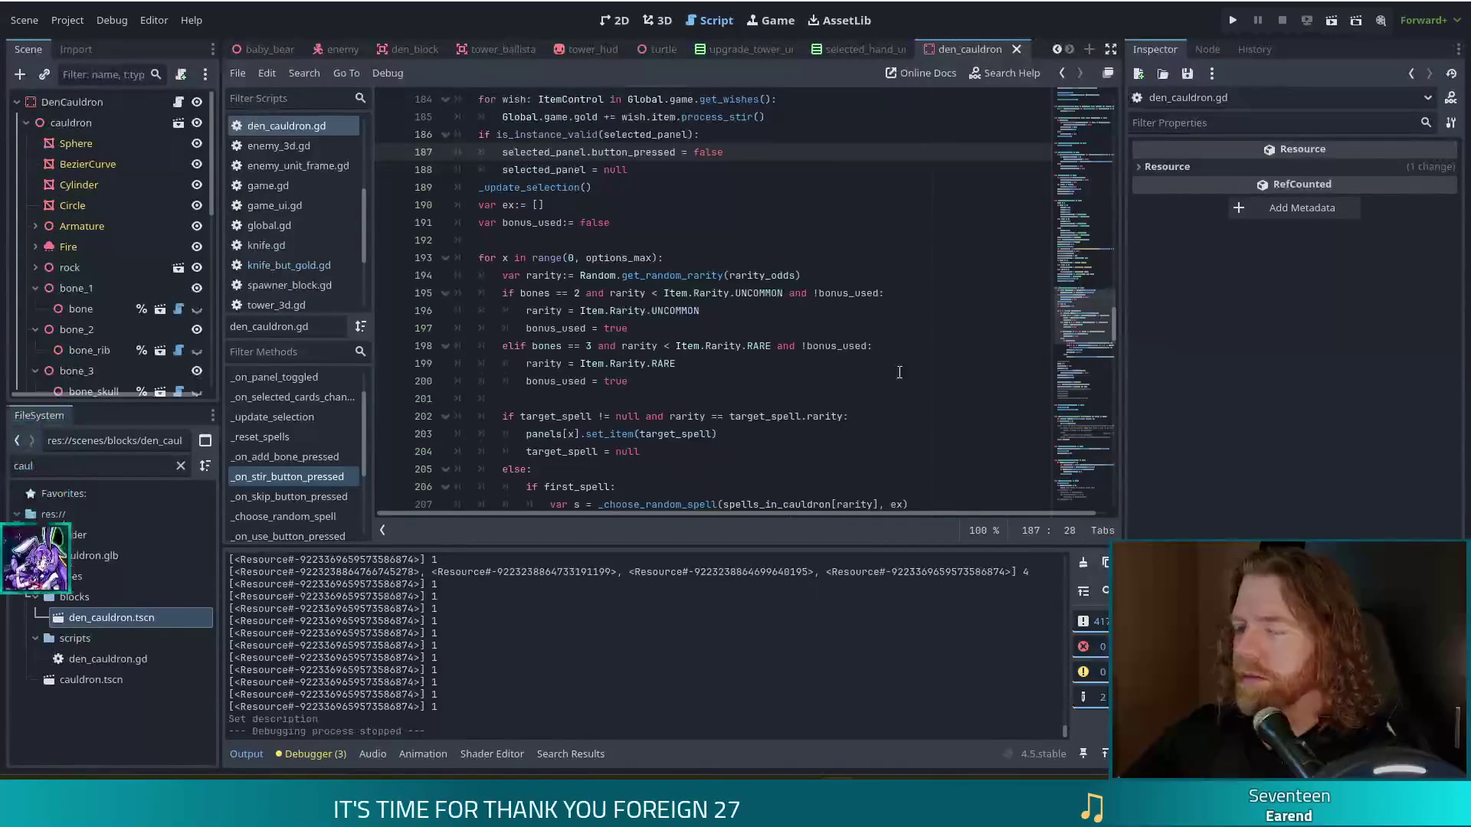
{"action": "left_click", "coordinate": [648, 434]}
{"action": "scroll", "coordinate": [656, 311], "scroll_direction": "down", "scroll_amount": 6}
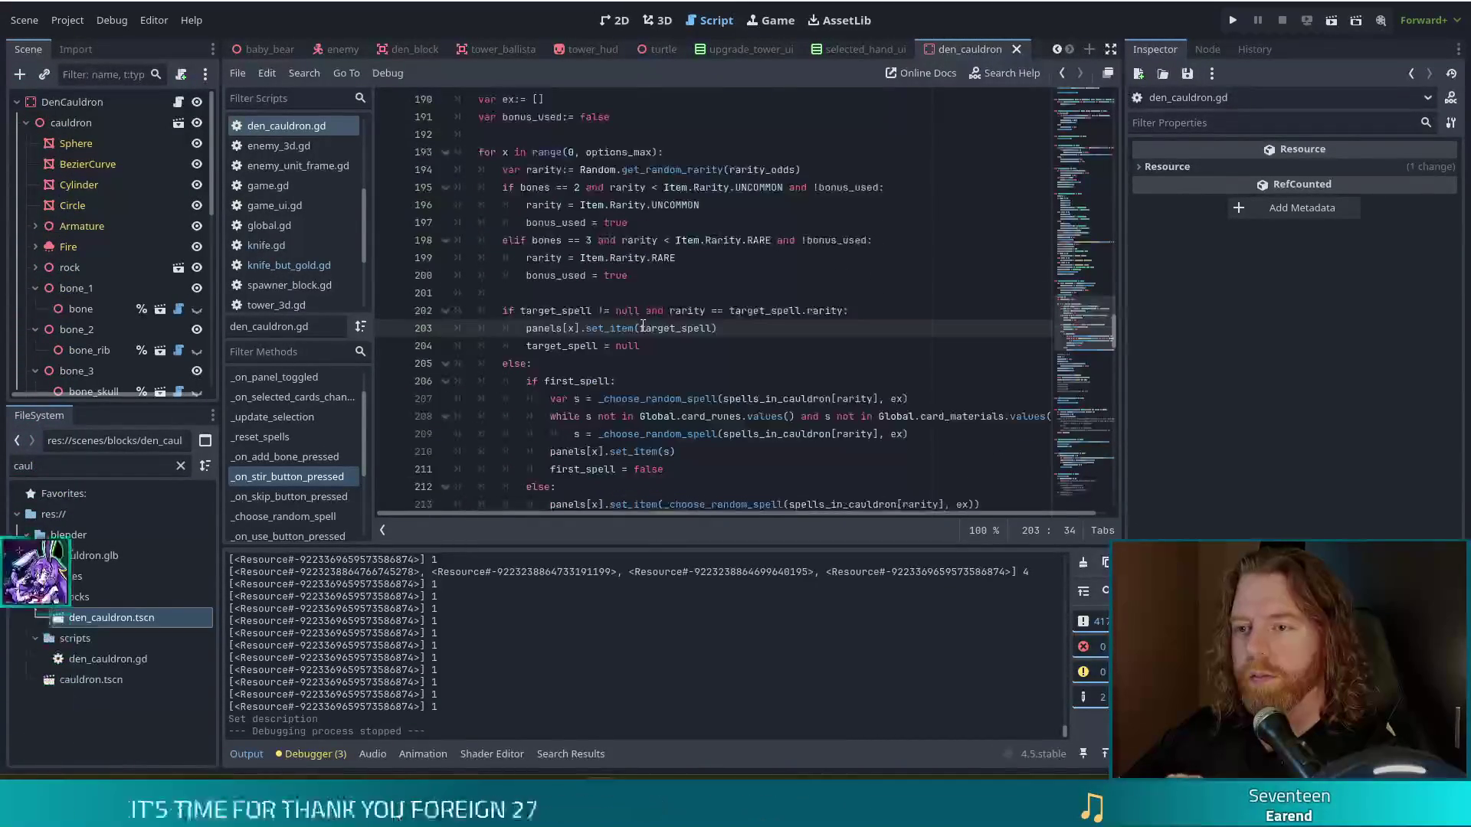
{"action": "scroll", "coordinate": [651, 324], "scroll_direction": "down", "scroll_amount": 3}
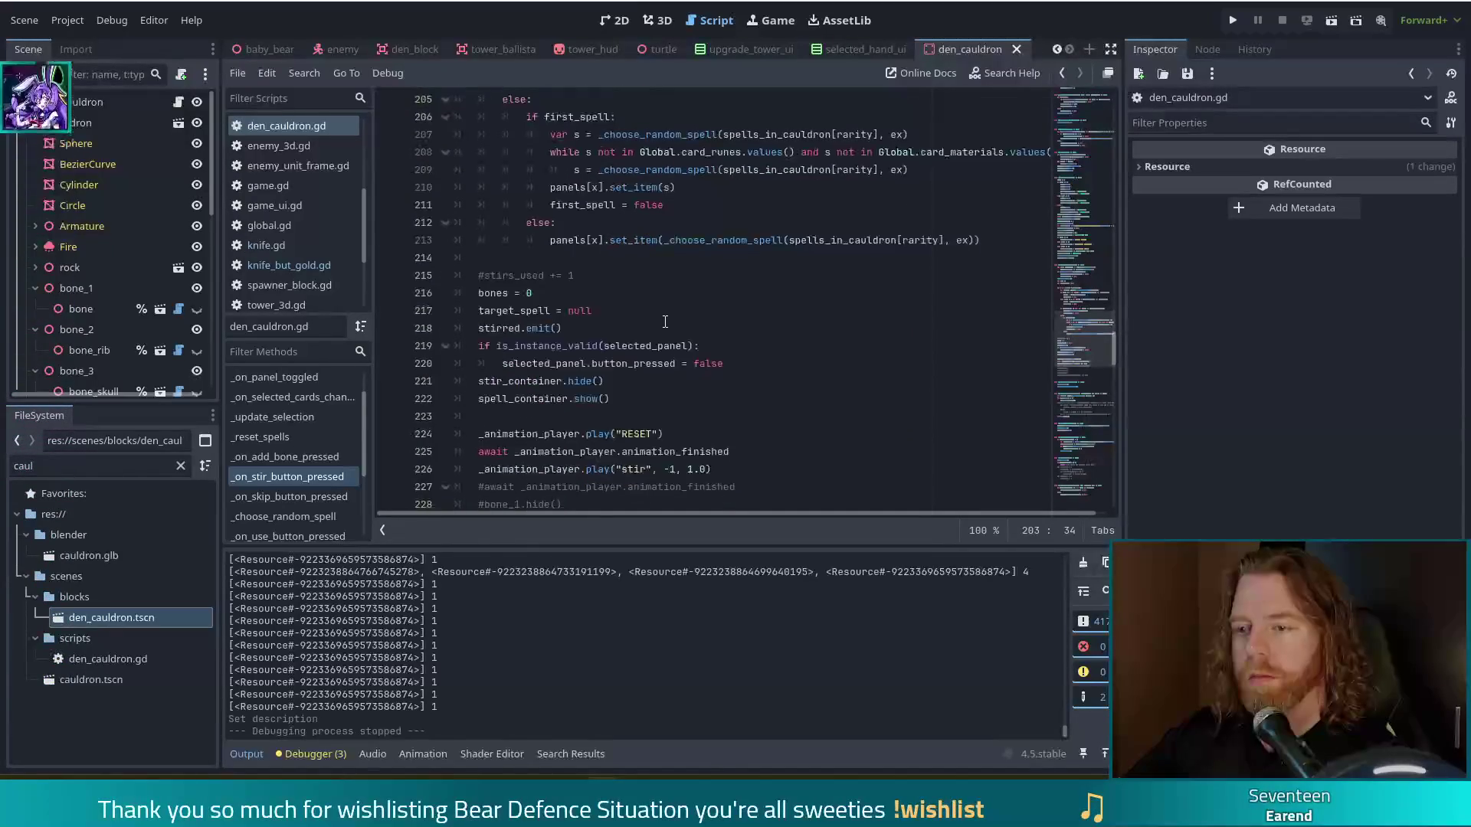
{"action": "scroll", "coordinate": [665, 322], "scroll_direction": "up", "scroll_amount": 1}
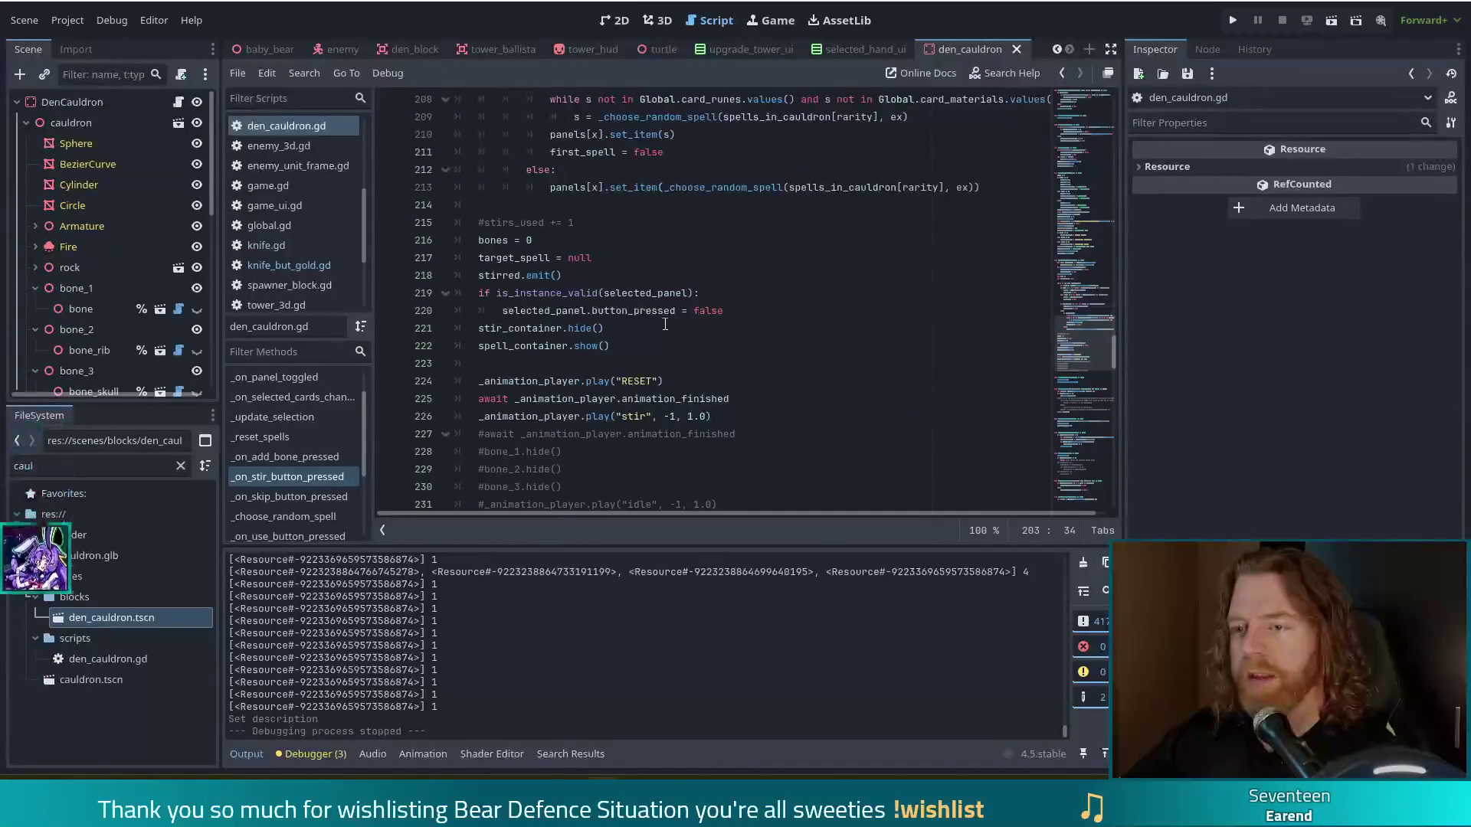
{"action": "scroll", "coordinate": [665, 328], "scroll_direction": "up", "scroll_amount": 2}
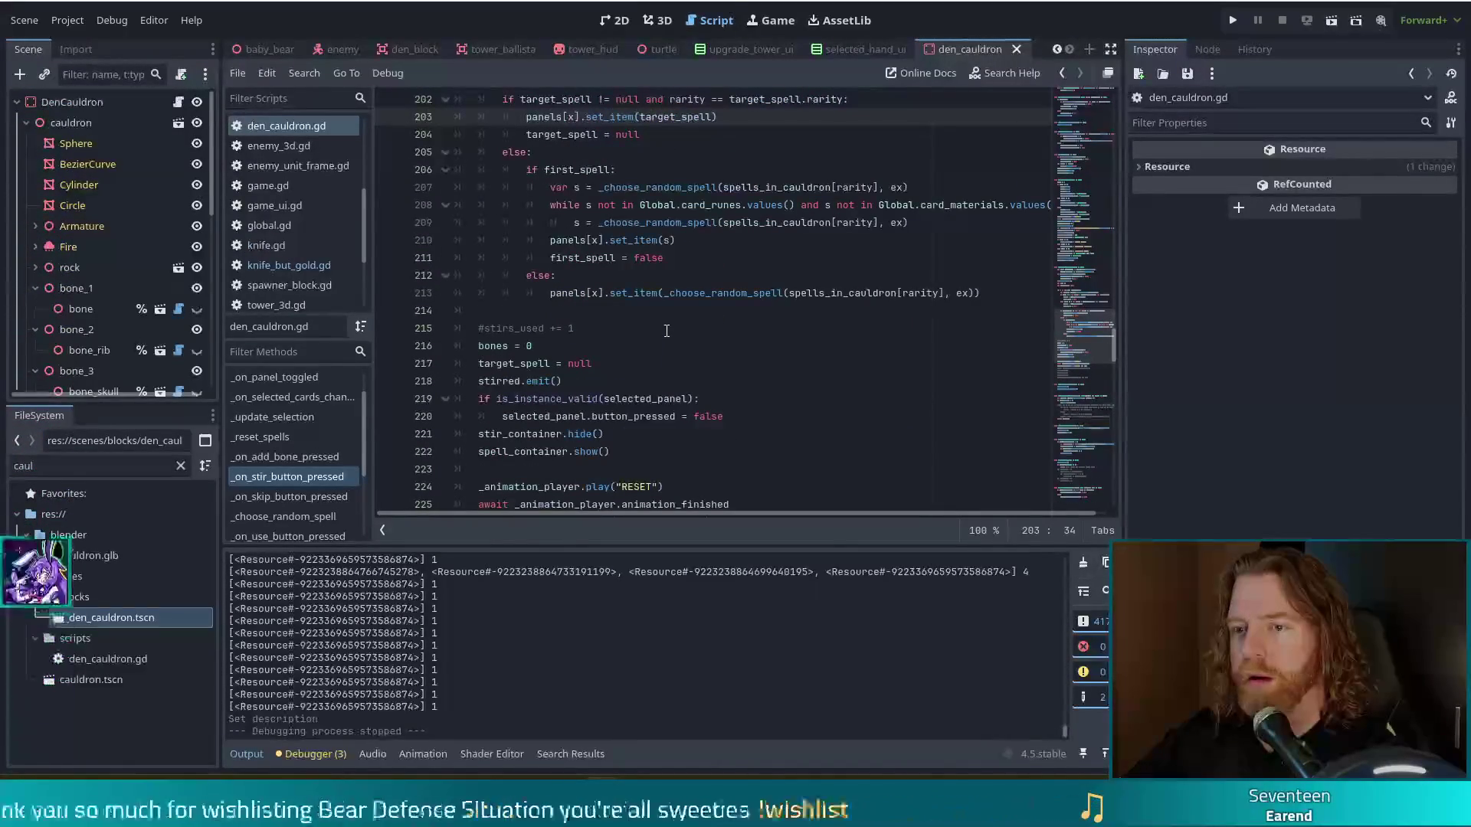
{"action": "scroll", "coordinate": [667, 331], "scroll_direction": "up", "scroll_amount": 2}
{"action": "scroll", "coordinate": [667, 331], "scroll_direction": "up", "scroll_amount": 5}
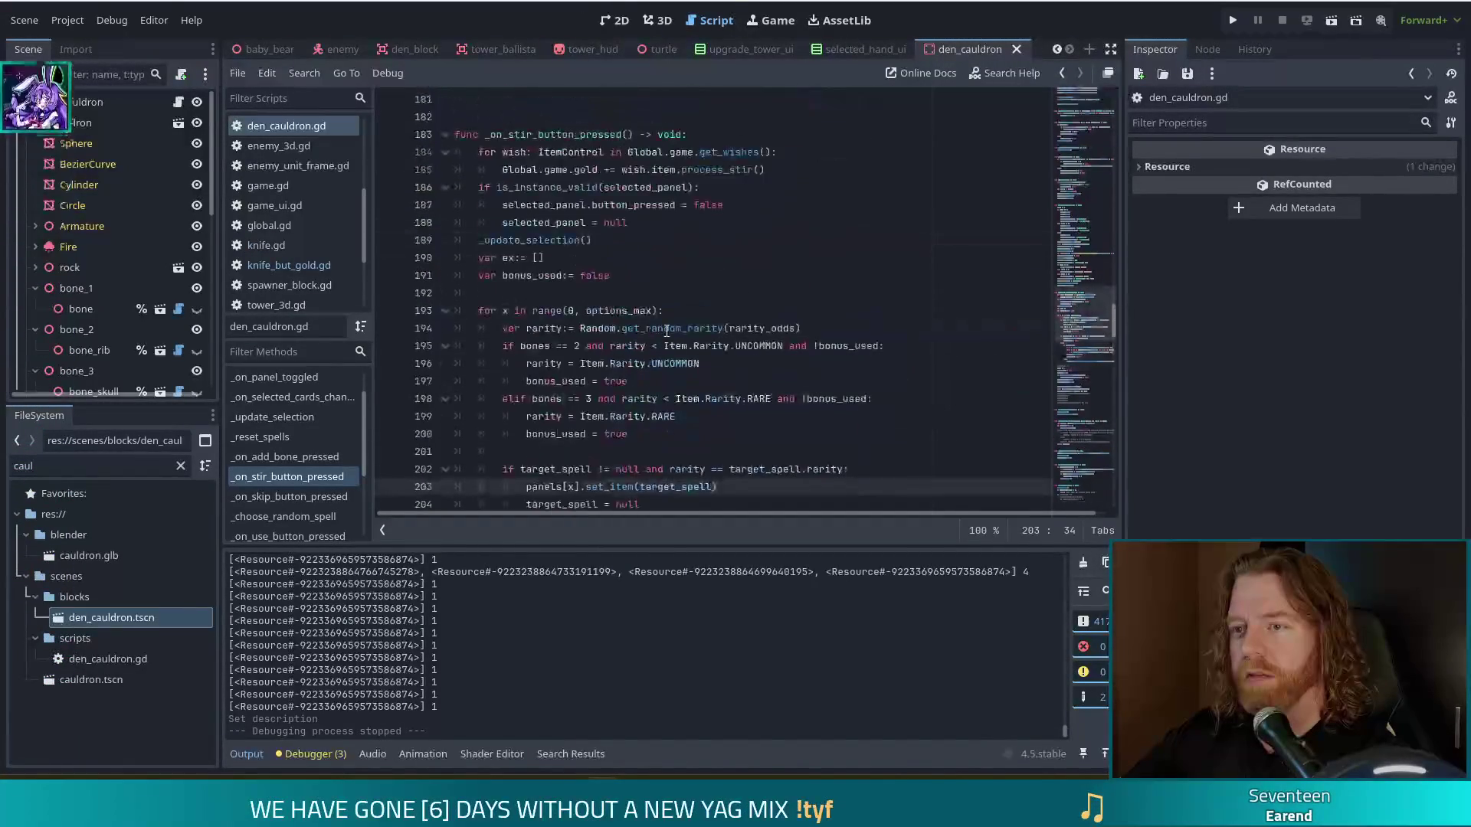
{"action": "scroll", "coordinate": [670, 330], "scroll_direction": "down", "scroll_amount": 11}
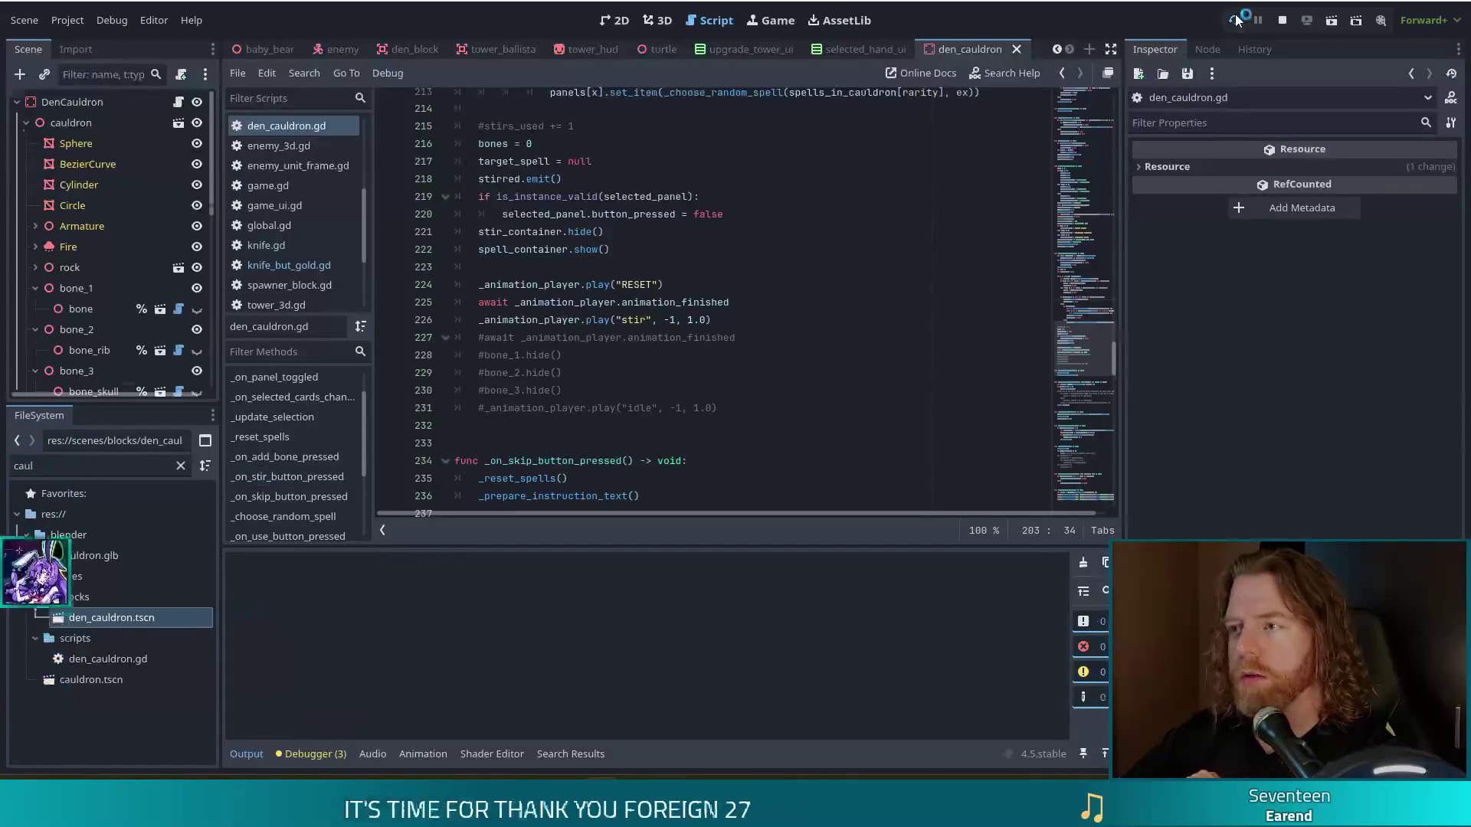
Step: Launch the game, start a New Game and run test_kit in the console
{"action": "left_click", "coordinate": [1236, 20]}
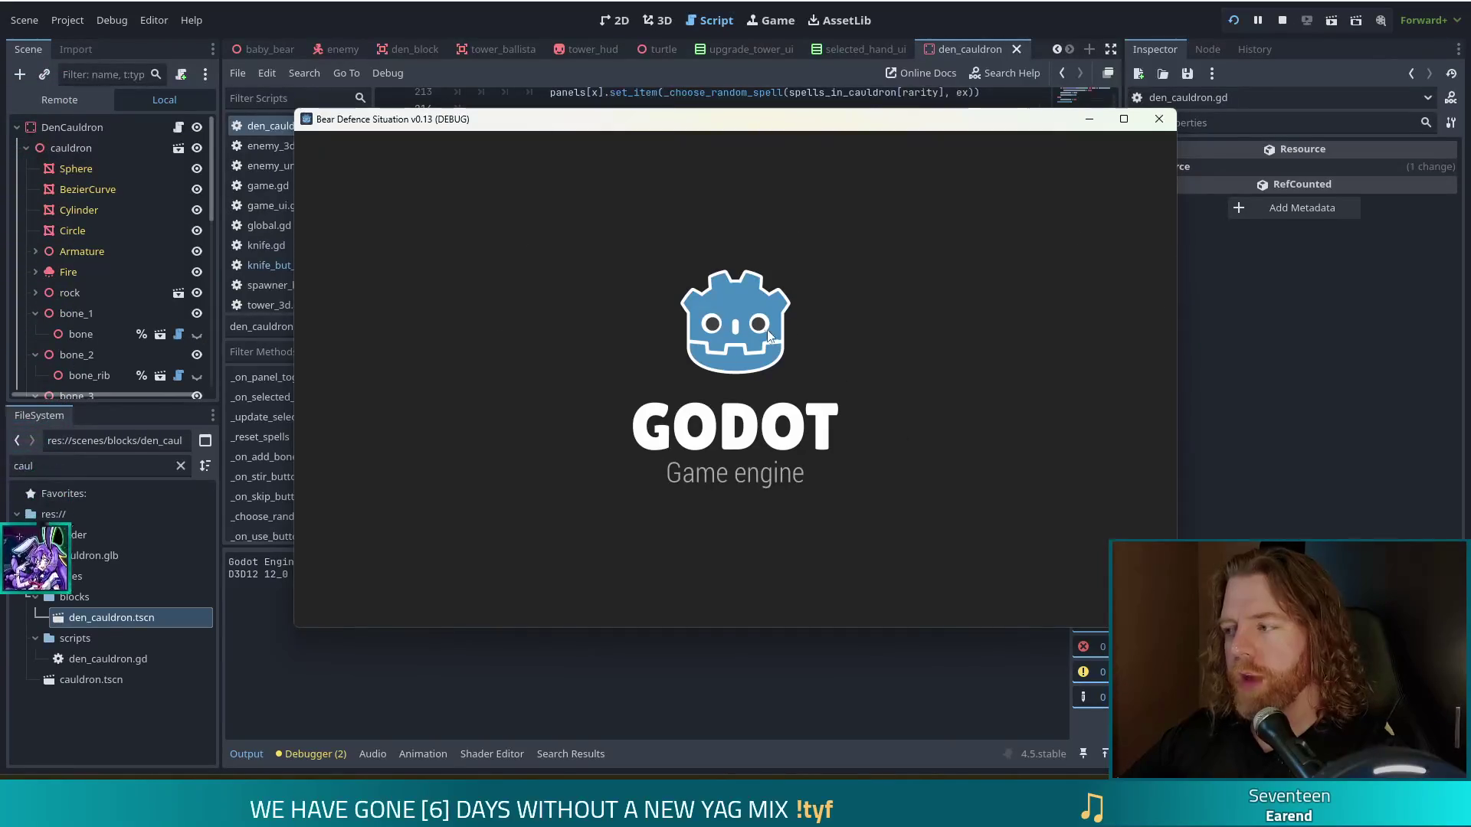
{"action": "left_click", "coordinate": [496, 418]}
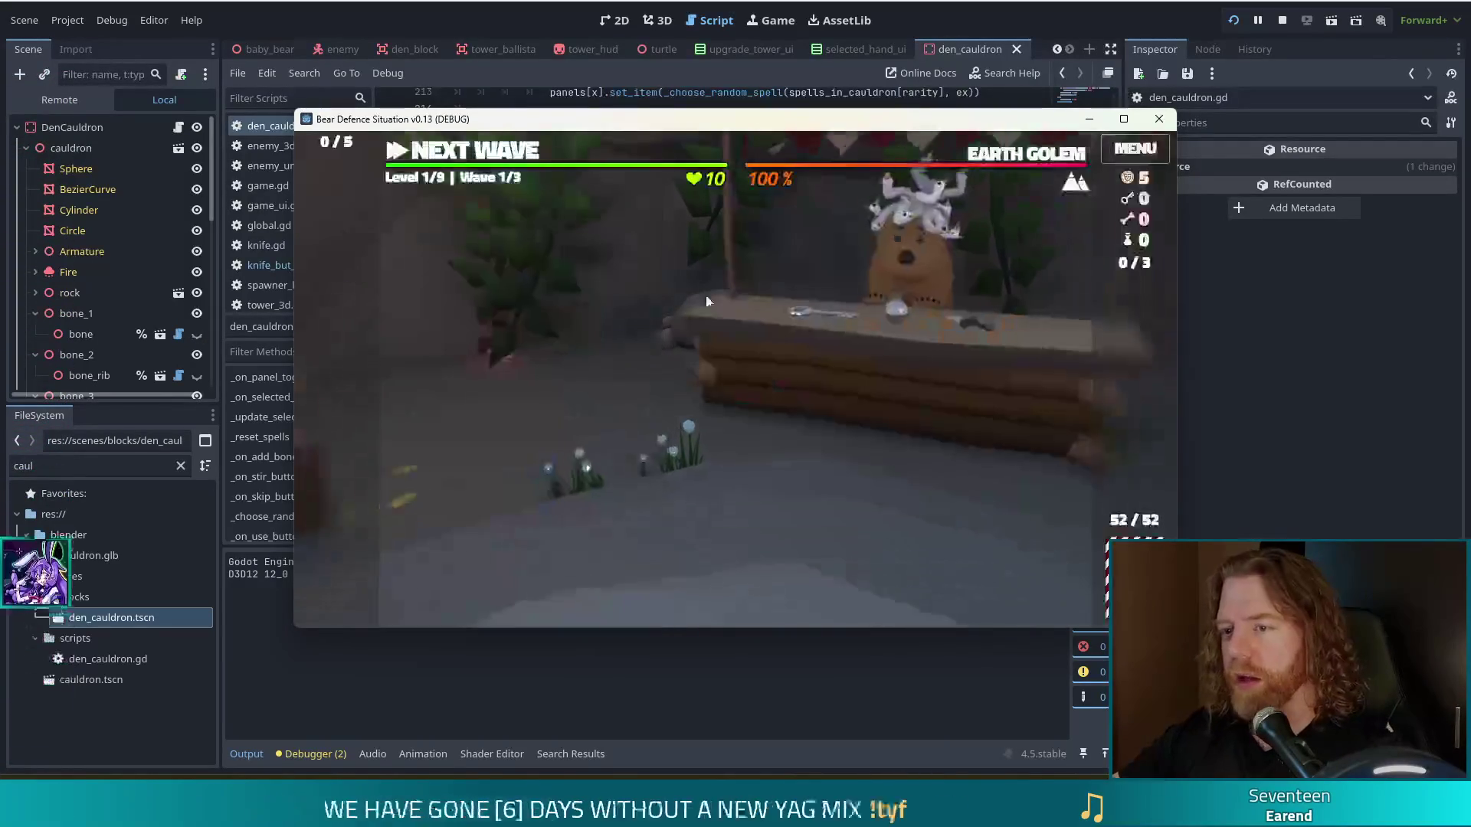
{"action": "type", "text": "test_kit"}
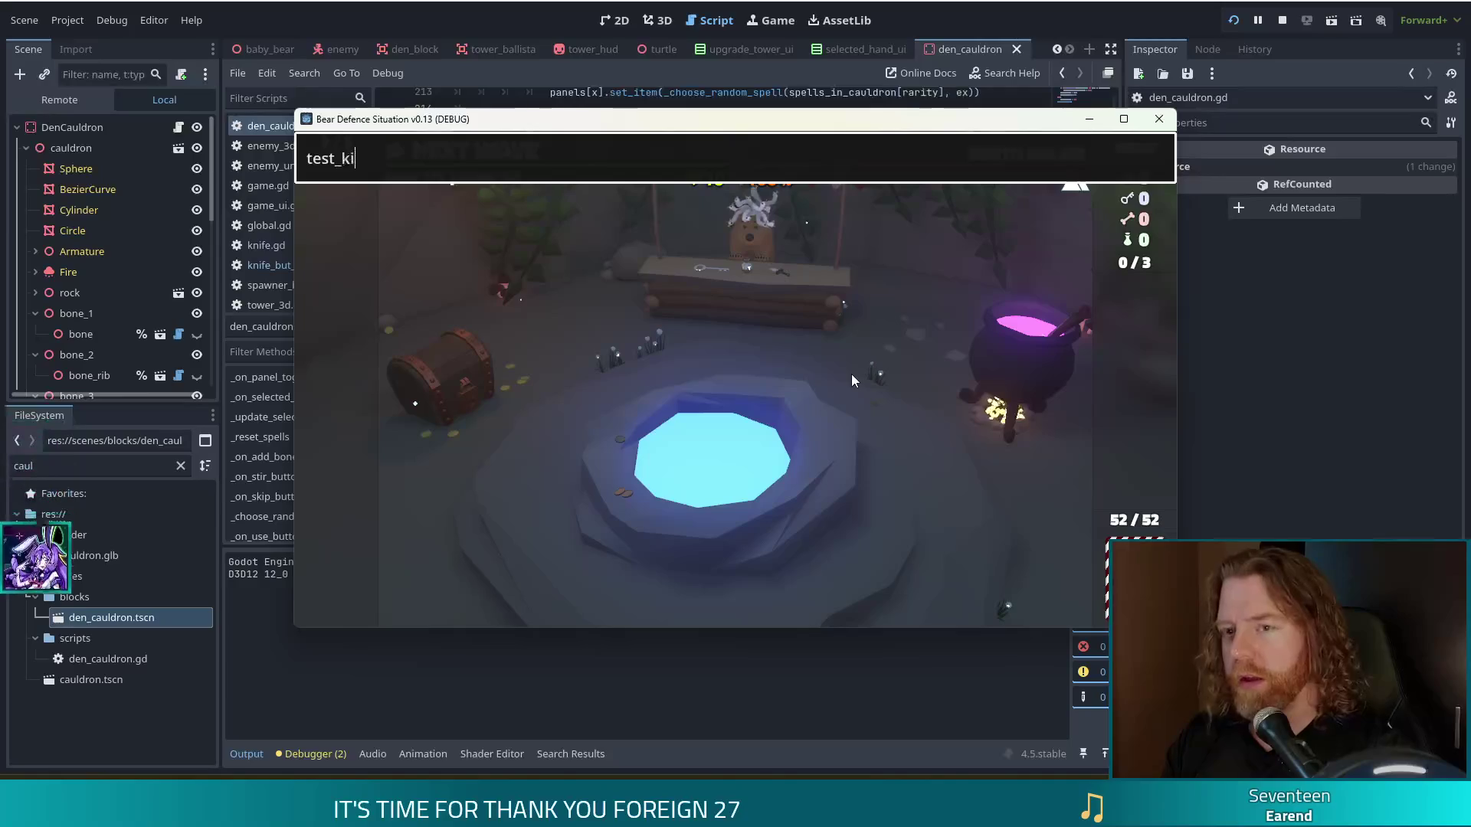
{"action": "key", "text": "Return"}
Step: Add a bone, stir the cauldron, and inscribe Rune: Fehu on the 5 of Water card
{"action": "left_click", "coordinate": [991, 375]}
{"action": "left_click", "coordinate": [831, 440]}
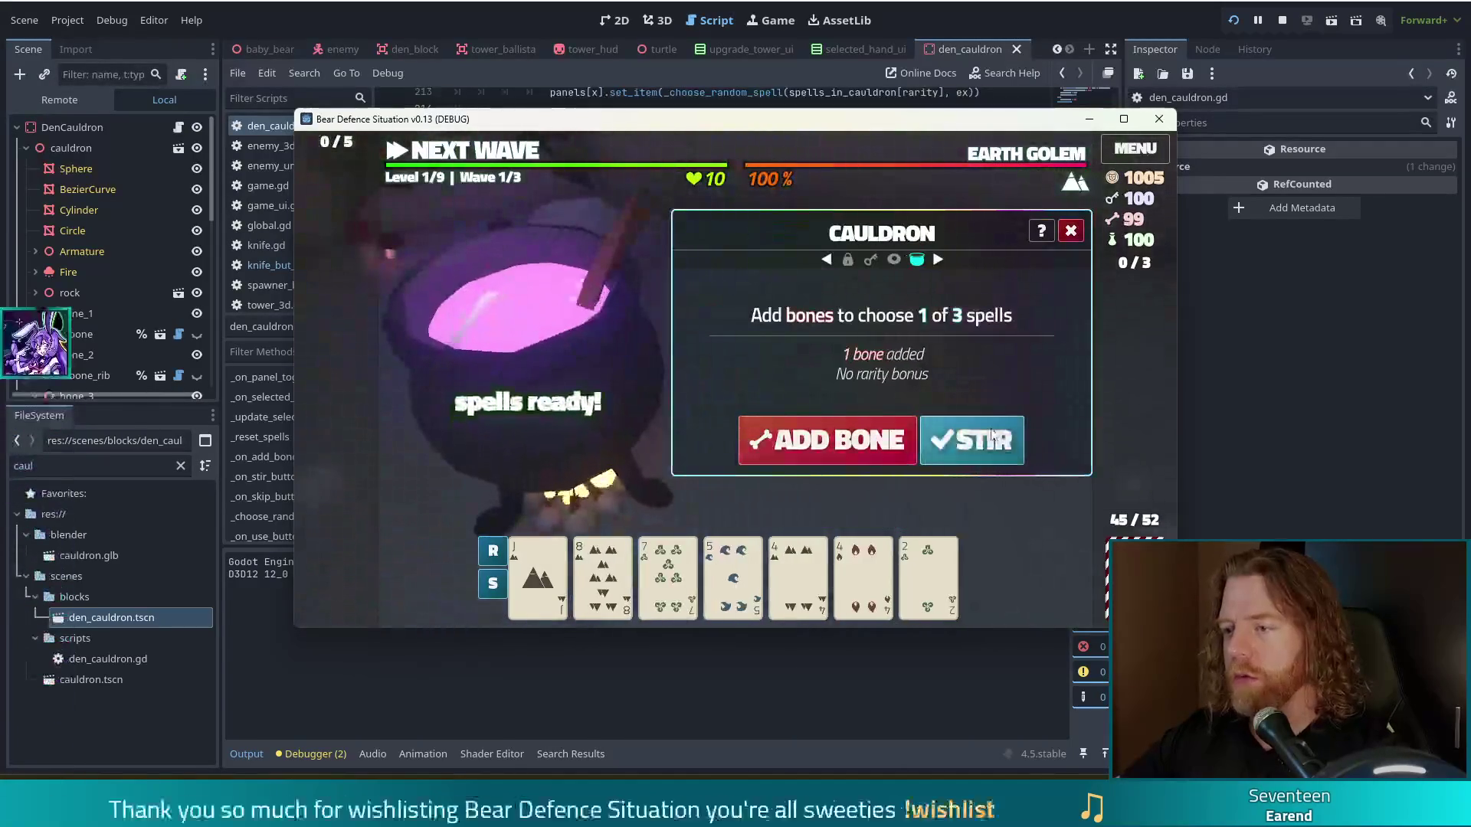
{"action": "left_click", "coordinate": [992, 436]}
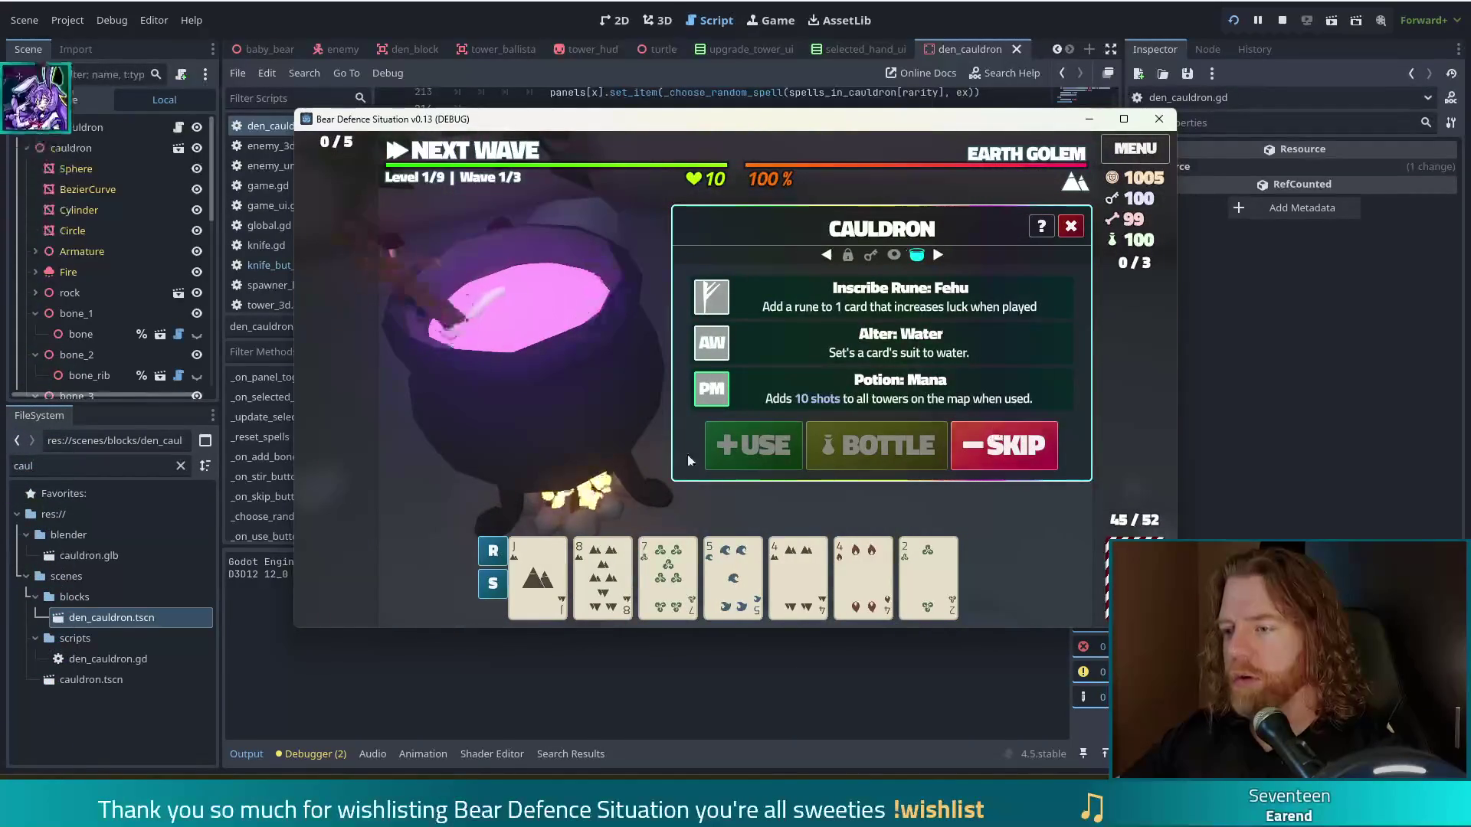
{"action": "left_click", "coordinate": [881, 298]}
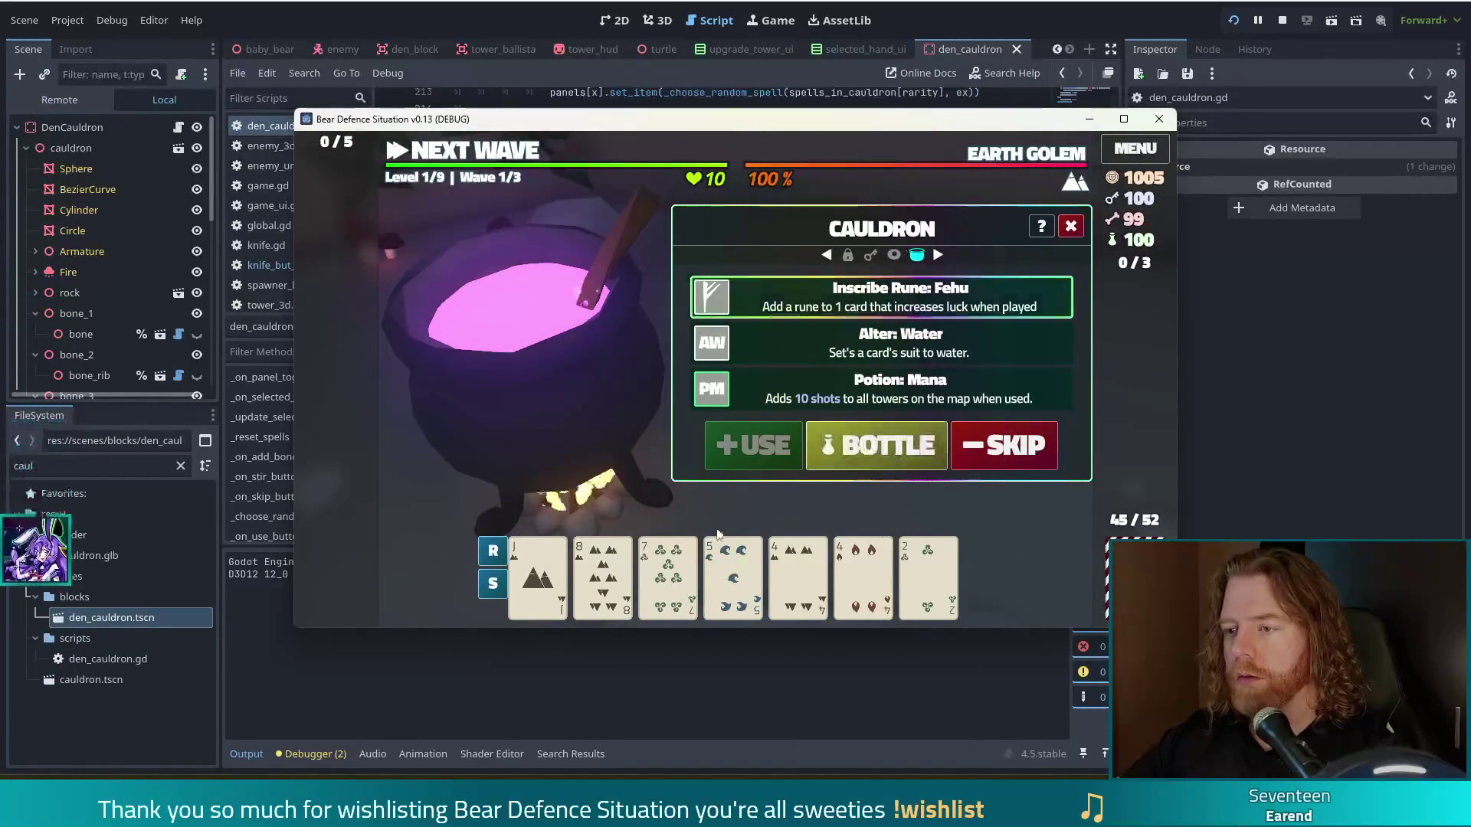
{"action": "left_click", "coordinate": [733, 575]}
{"action": "left_click", "coordinate": [766, 443]}
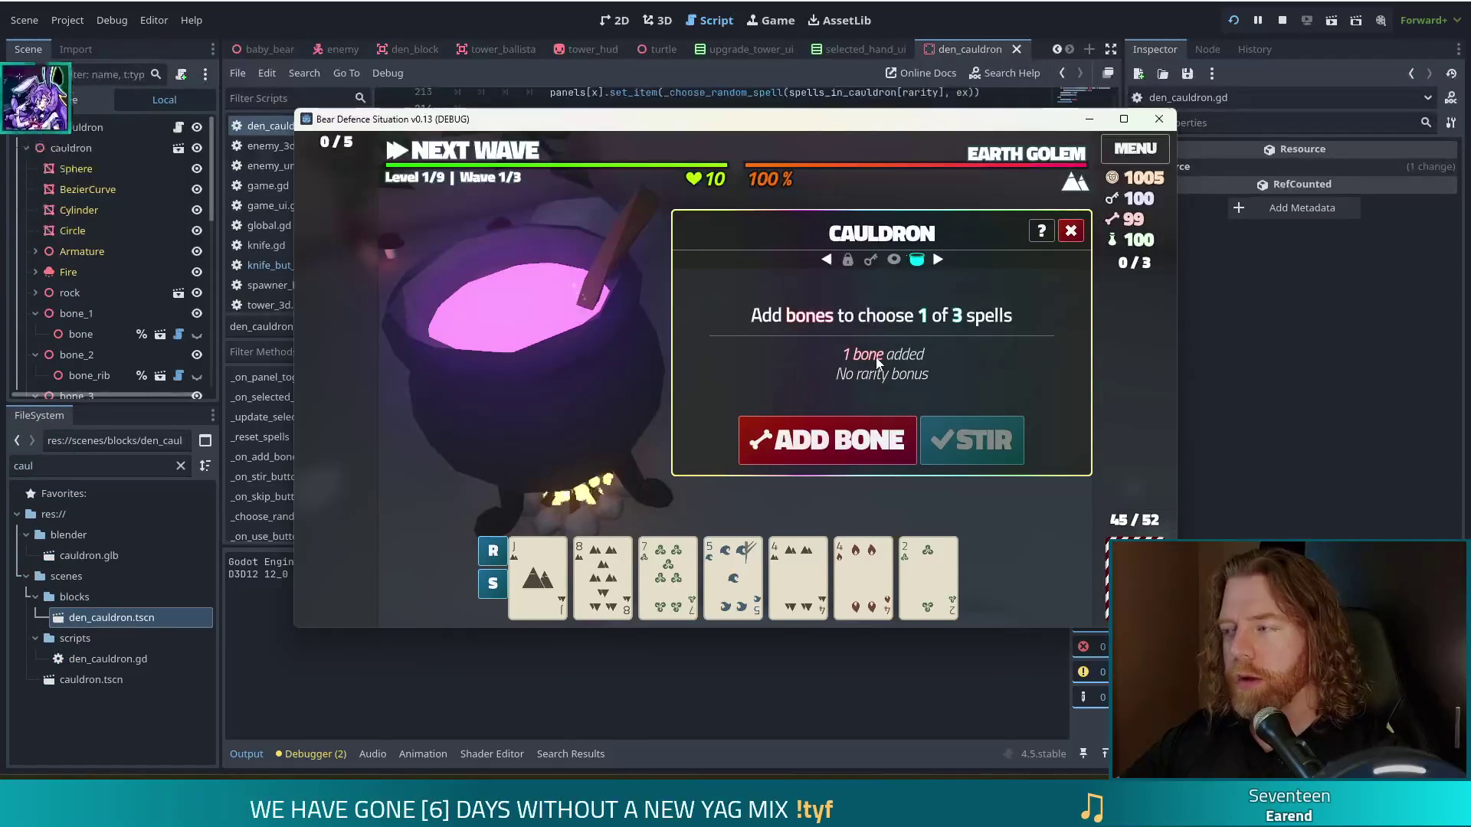
Step: Add another bone, stir, skip the Alter spells, and return to den_cauldron.gd line 228
{"action": "left_click", "coordinate": [828, 440]}
{"action": "left_click", "coordinate": [972, 440]}
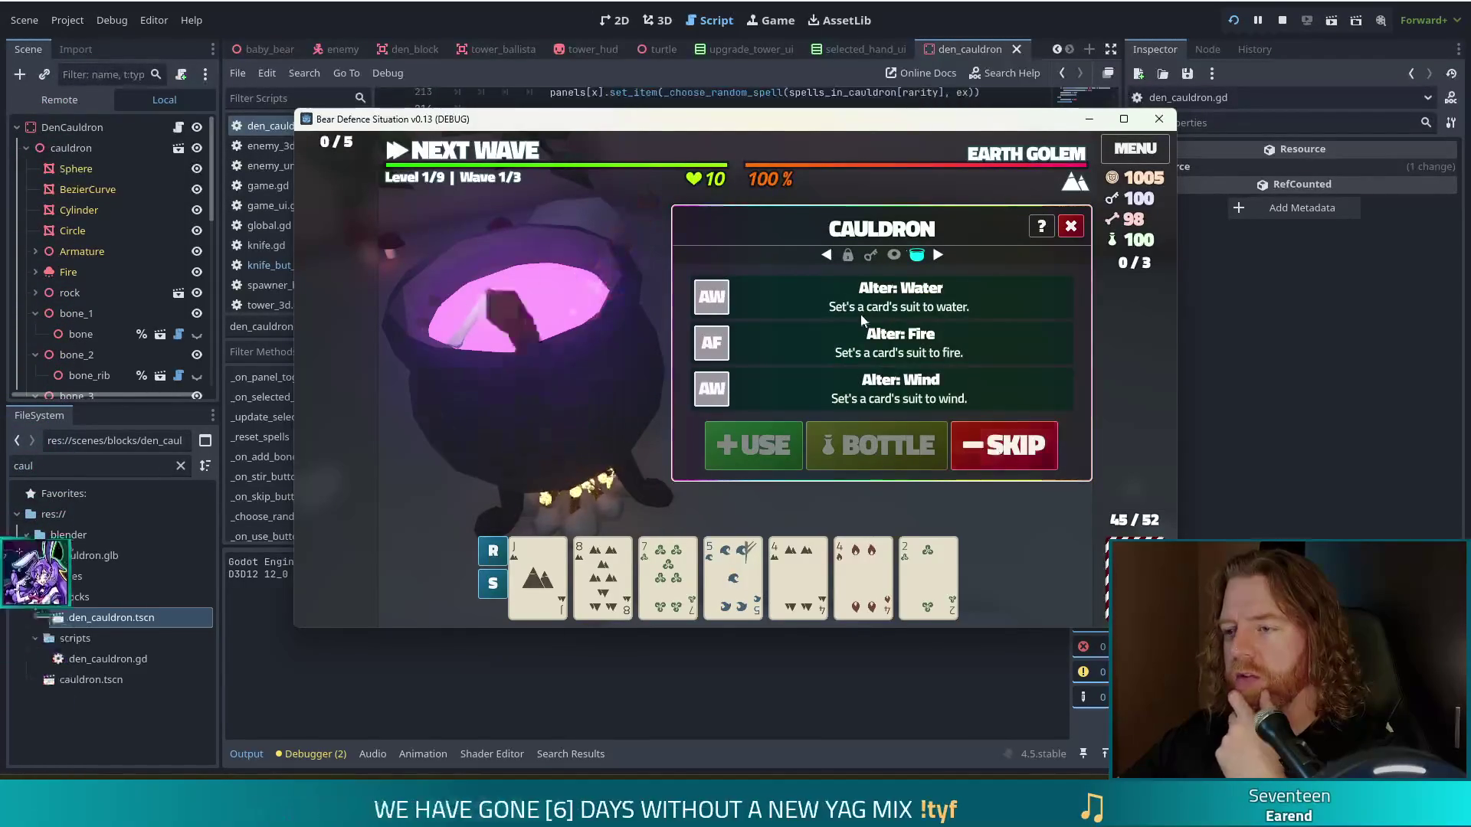
{"action": "left_click", "coordinate": [997, 455]}
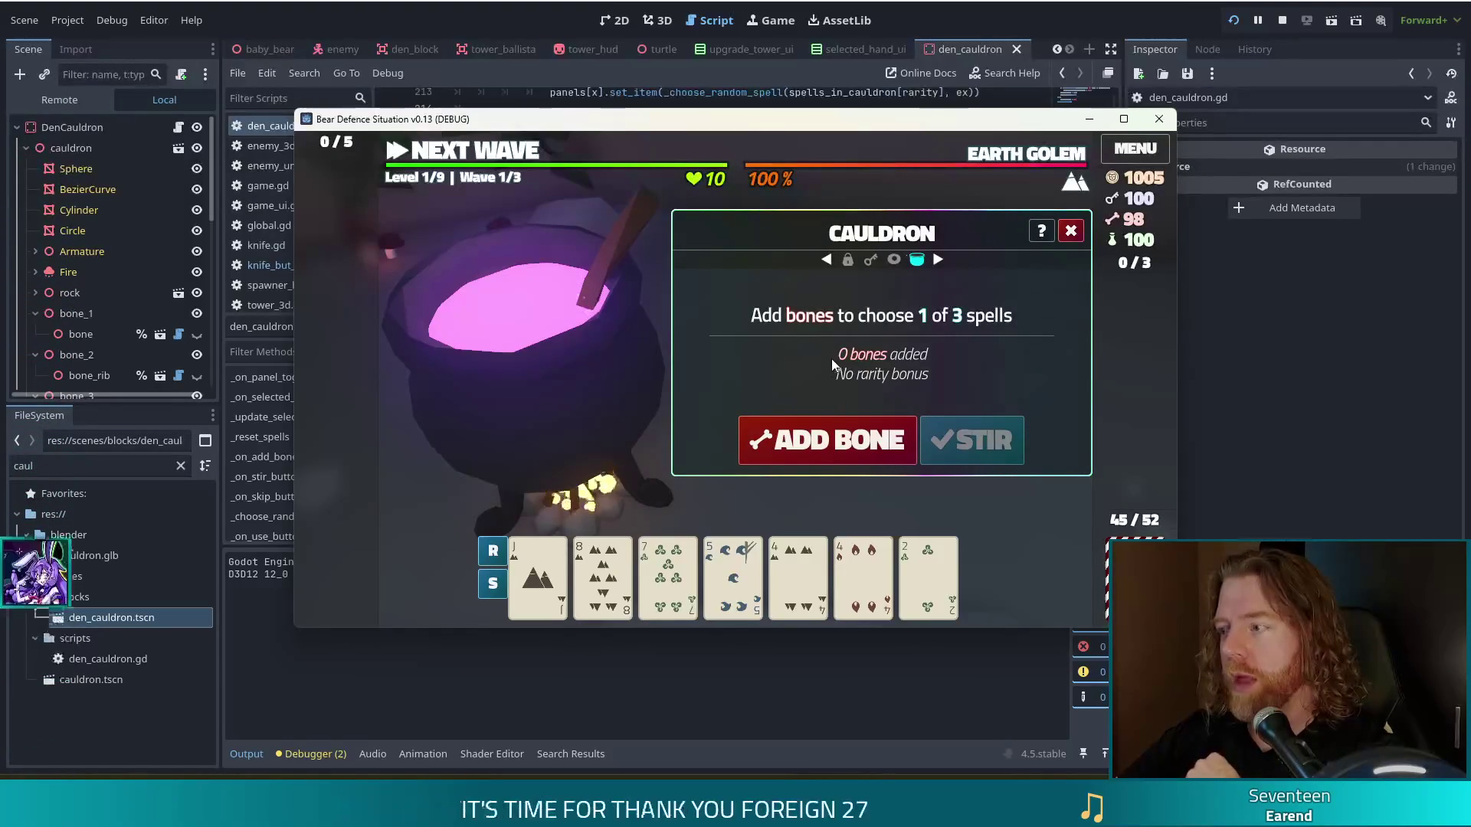
{"action": "left_click", "coordinate": [1265, 63]}
{"action": "left_click", "coordinate": [789, 356]}
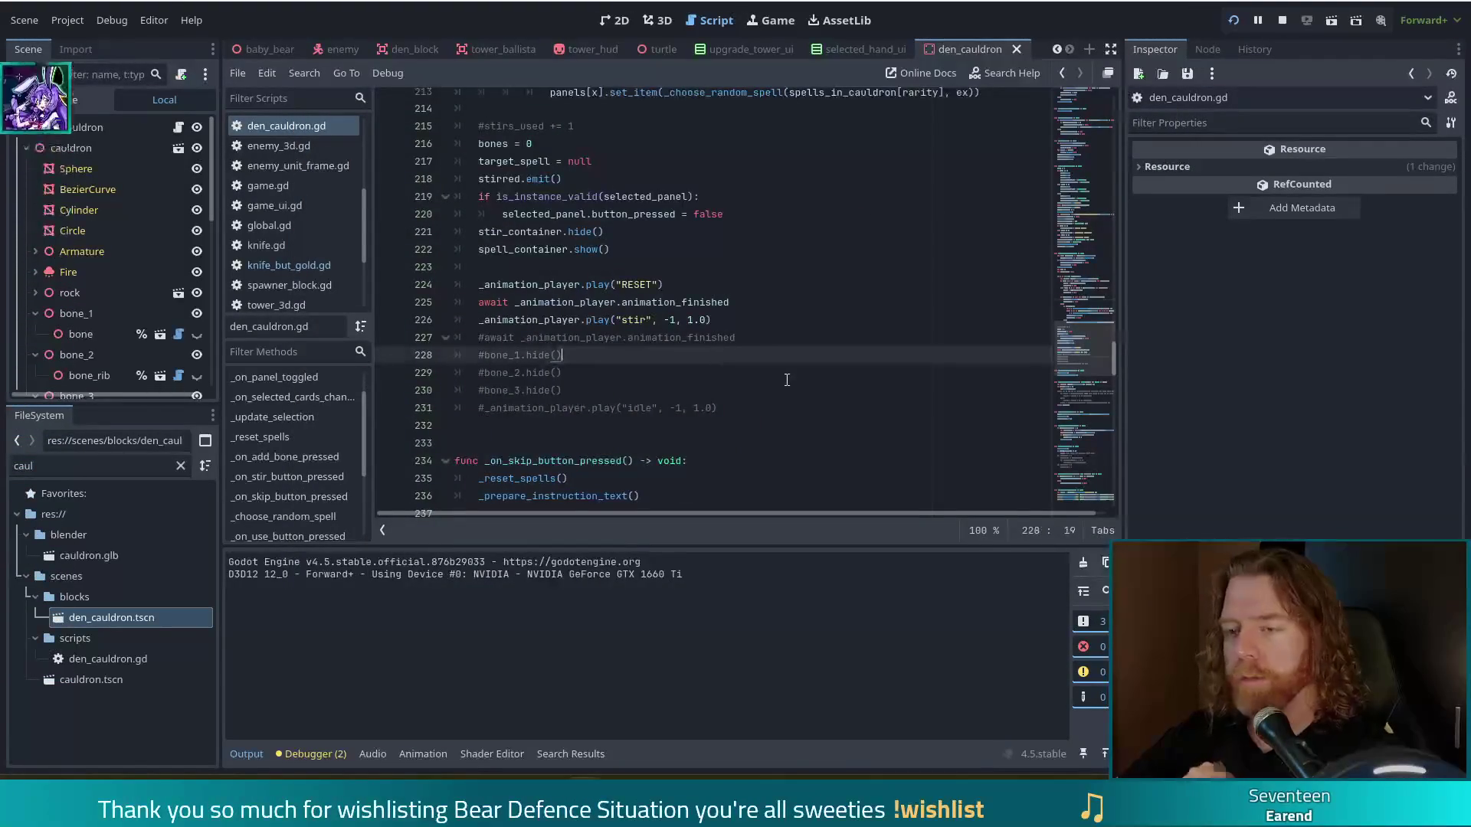
Step: Cut the _prepare_instruction_text() call out of _on_skip_button_pressed
{"action": "left_click", "coordinate": [306, 495]}
{"action": "left_click_drag", "start_coordinate": [677, 329], "coordinate": [677, 310]}
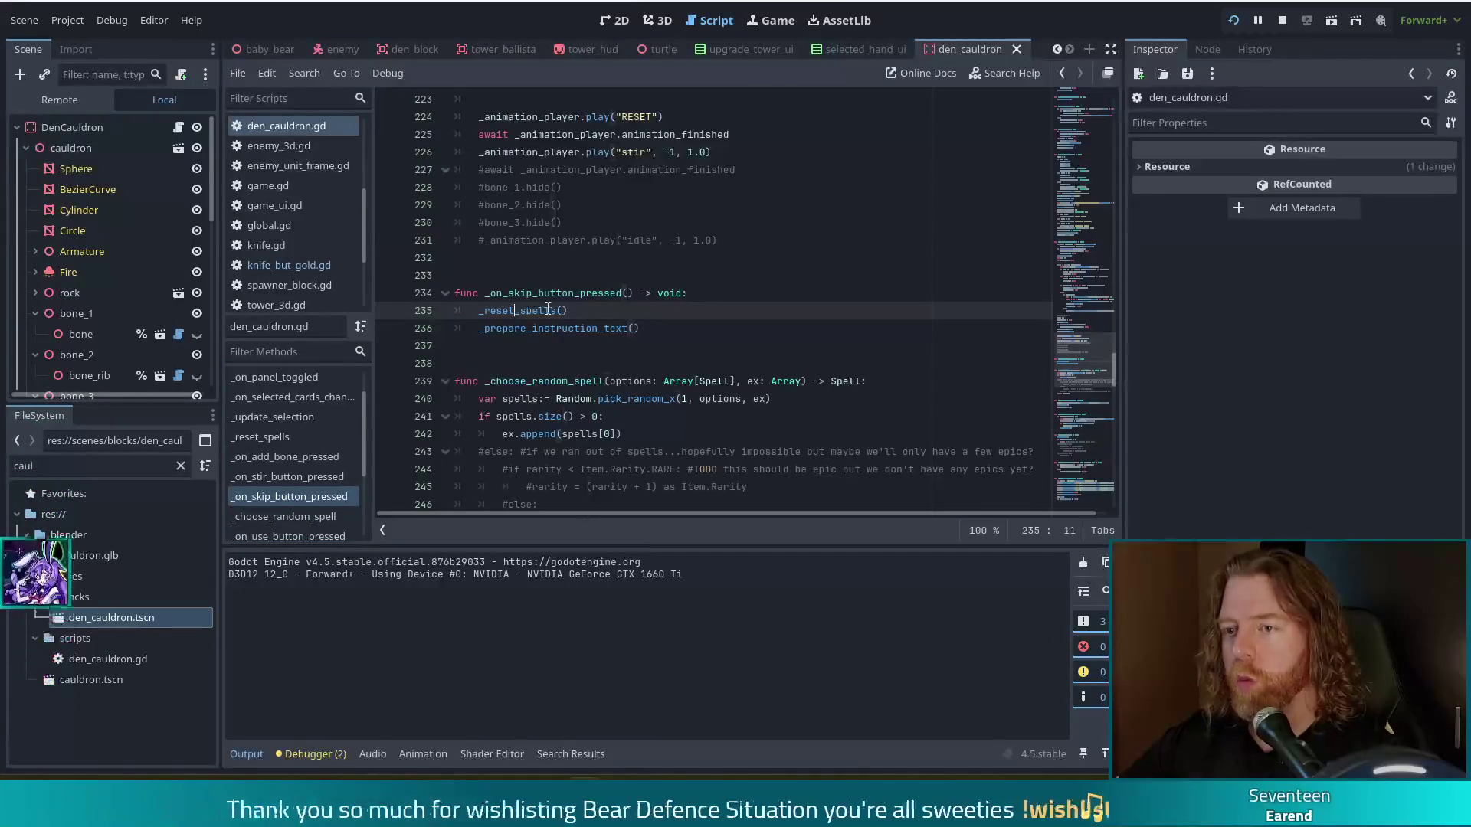
{"action": "left_click", "coordinate": [516, 310], "text": "ctrl"}
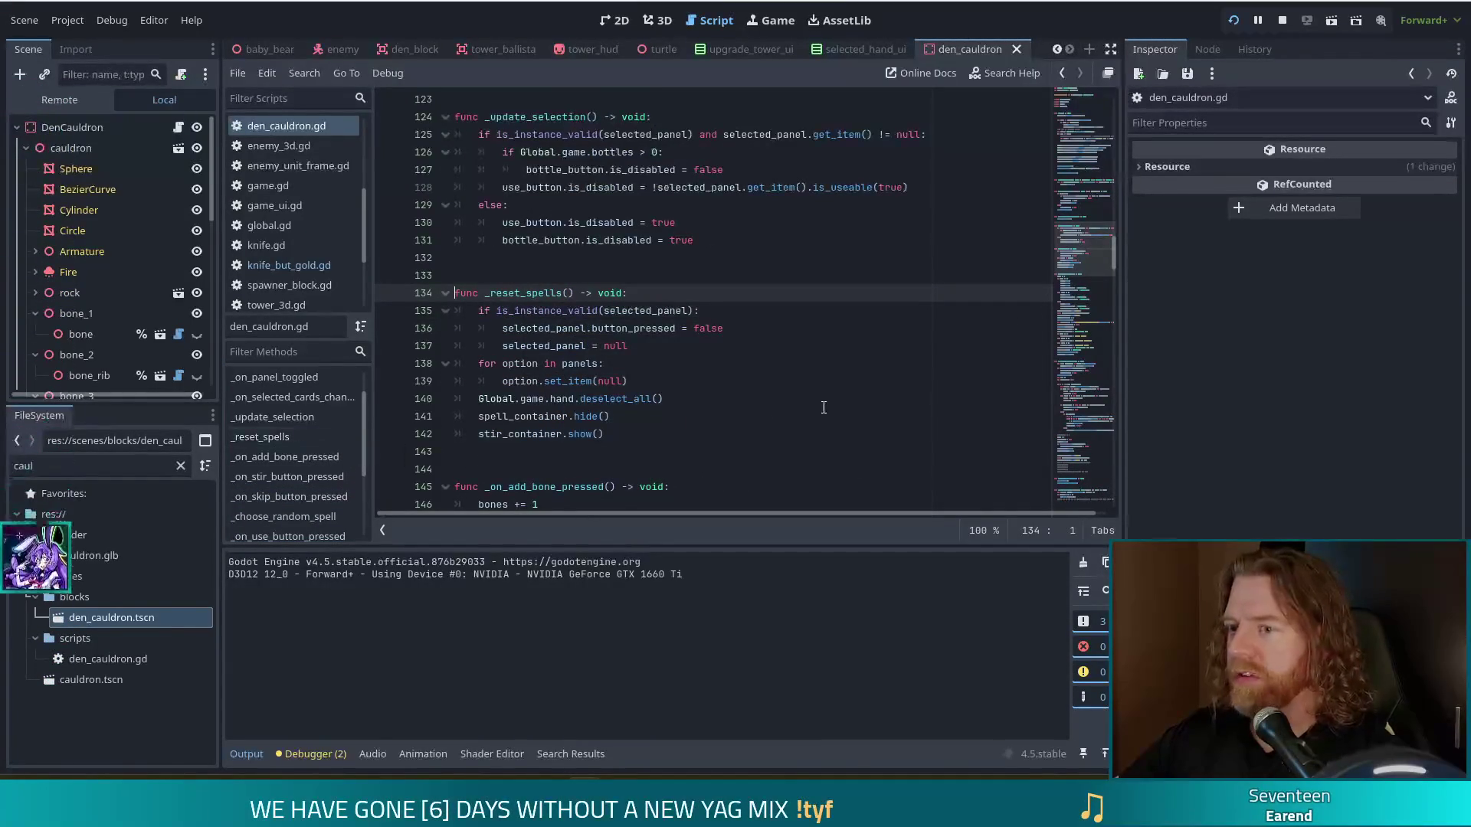
{"action": "key", "text": "alt+Left"}
{"action": "left_click", "coordinate": [662, 307]}
{"action": "key", "text": "shift+Up"}
{"action": "key", "text": "ctrl+c"}
{"action": "key", "text": "BackSpace"}
Step: Paste the call as the last line of _reset_spells, then save script and scene
{"action": "left_click", "coordinate": [529, 293], "text": "ctrl"}
{"action": "left_click", "coordinate": [630, 432]}
{"action": "key", "text": "Return"}
{"action": "key", "text": "ctrl+v"}
{"action": "key", "text": "ctrl+s"}
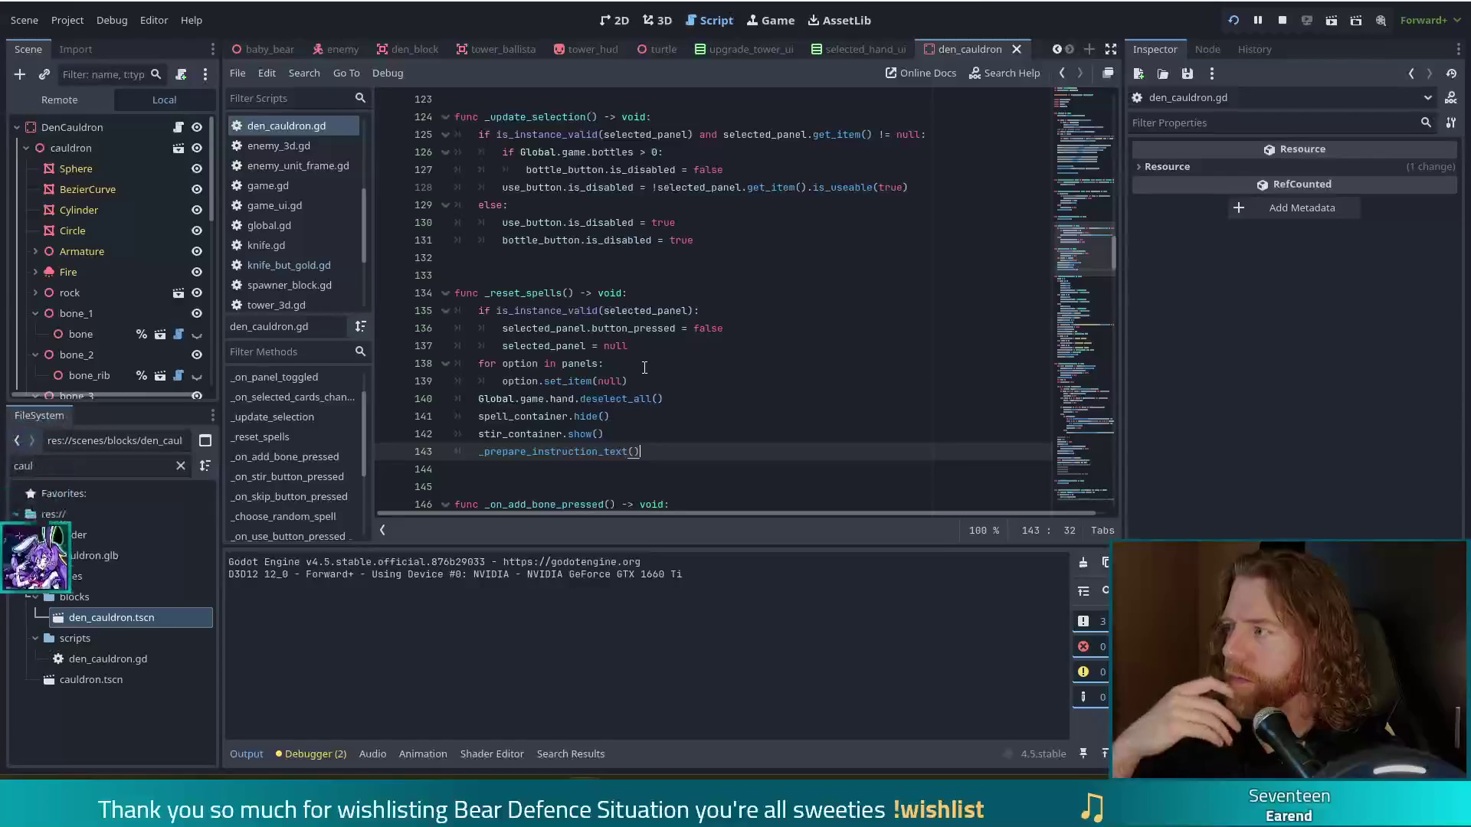
{"action": "key", "text": "ctrl+s"}
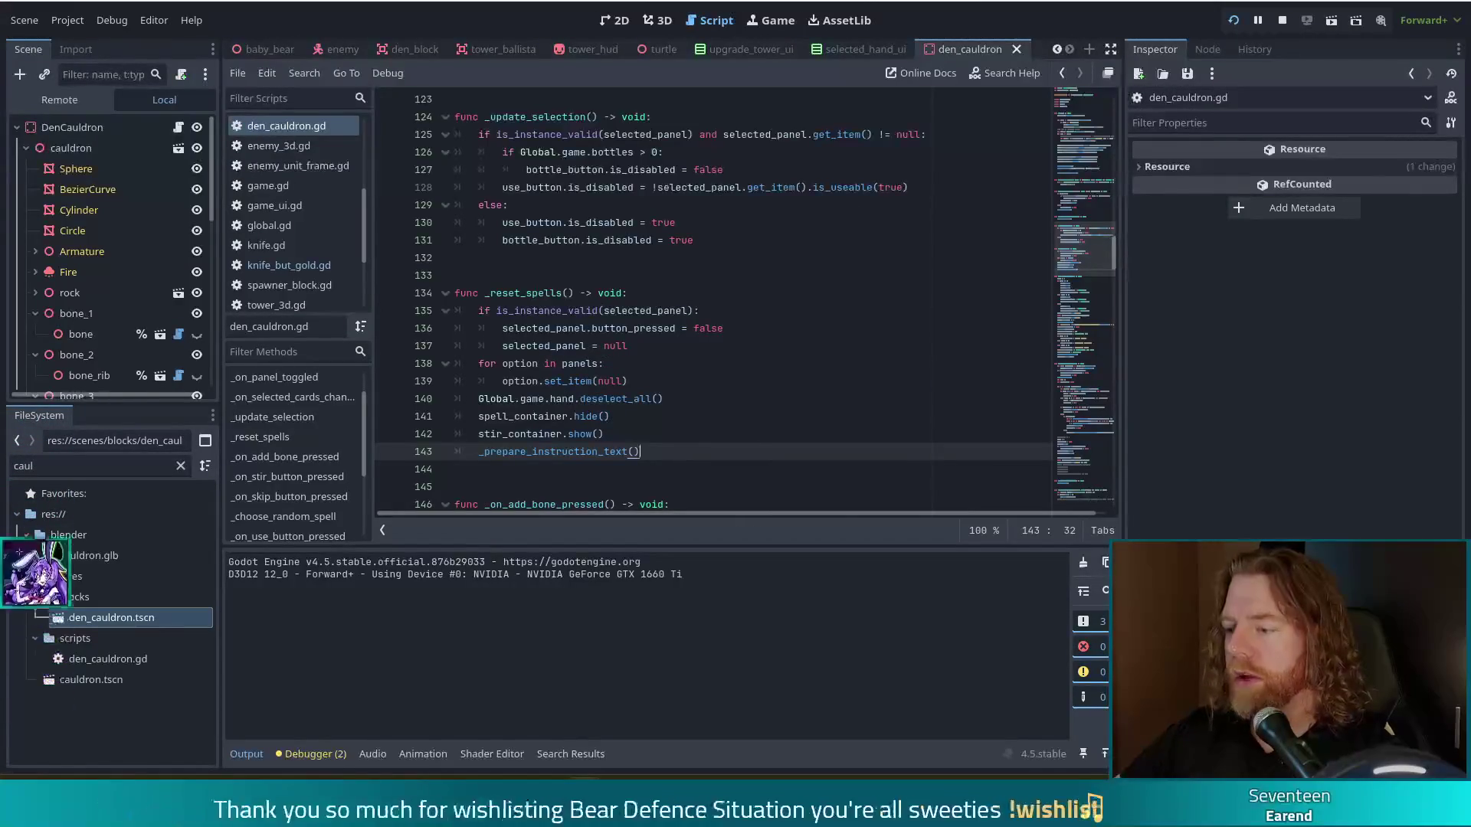
Step: Add a bone, stir, and cast Inscribe Rune: Uruz on the 7 of Wind card
{"action": "left_click", "coordinate": [789, 442]}
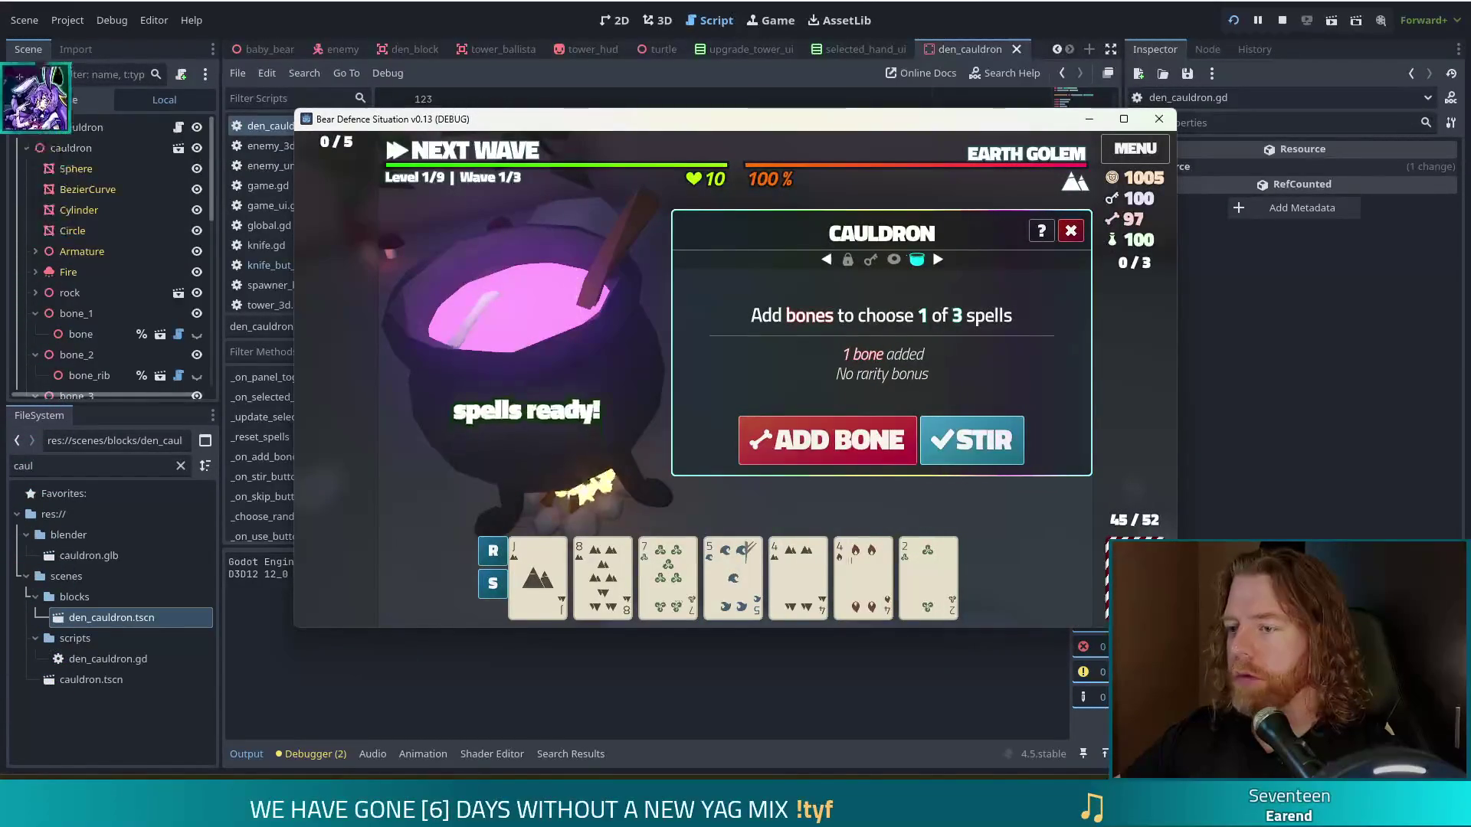
{"action": "left_click", "coordinate": [950, 456]}
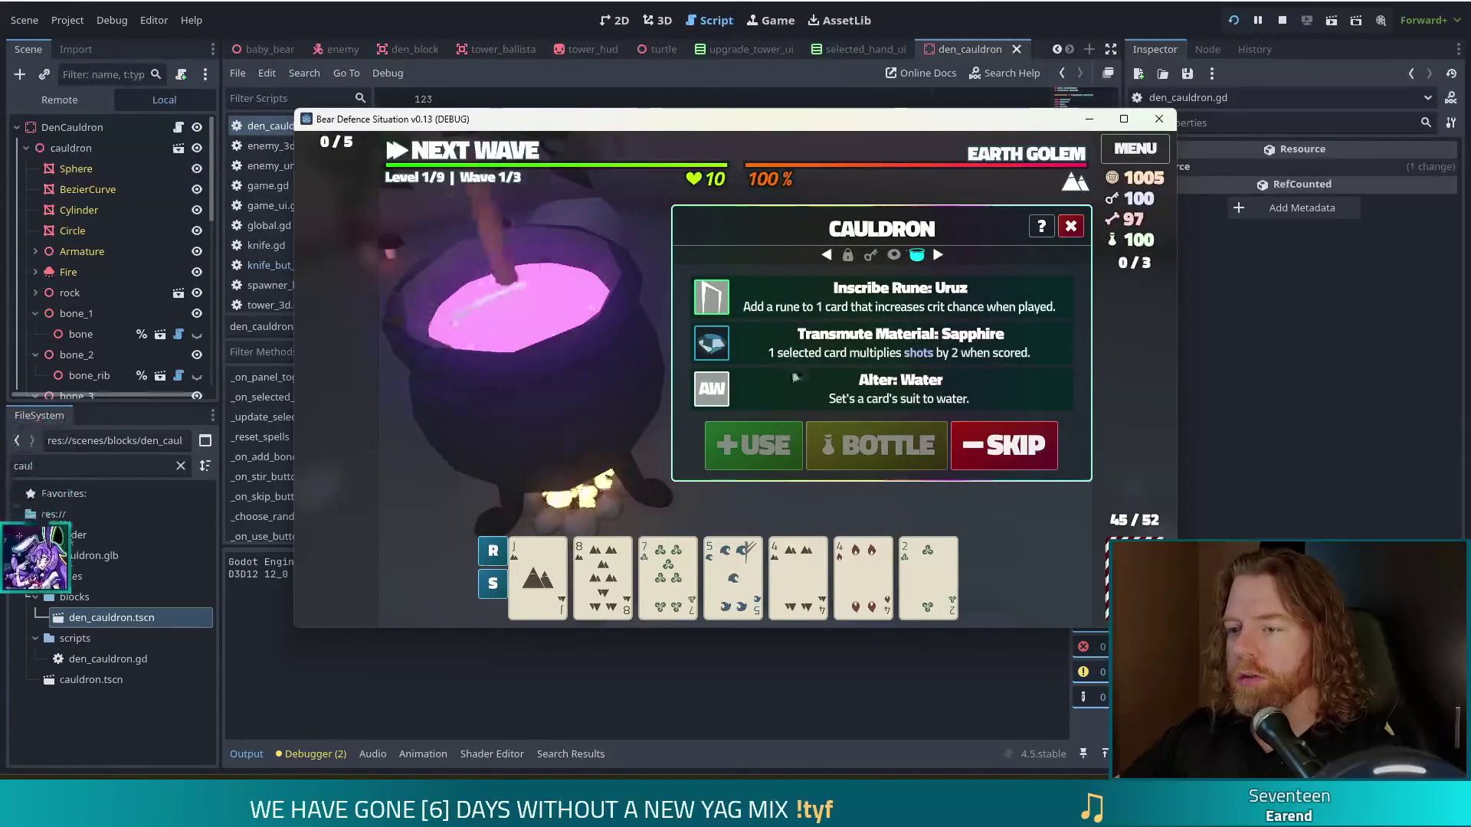
{"action": "left_click", "coordinate": [667, 574]}
{"action": "left_click", "coordinate": [784, 314]}
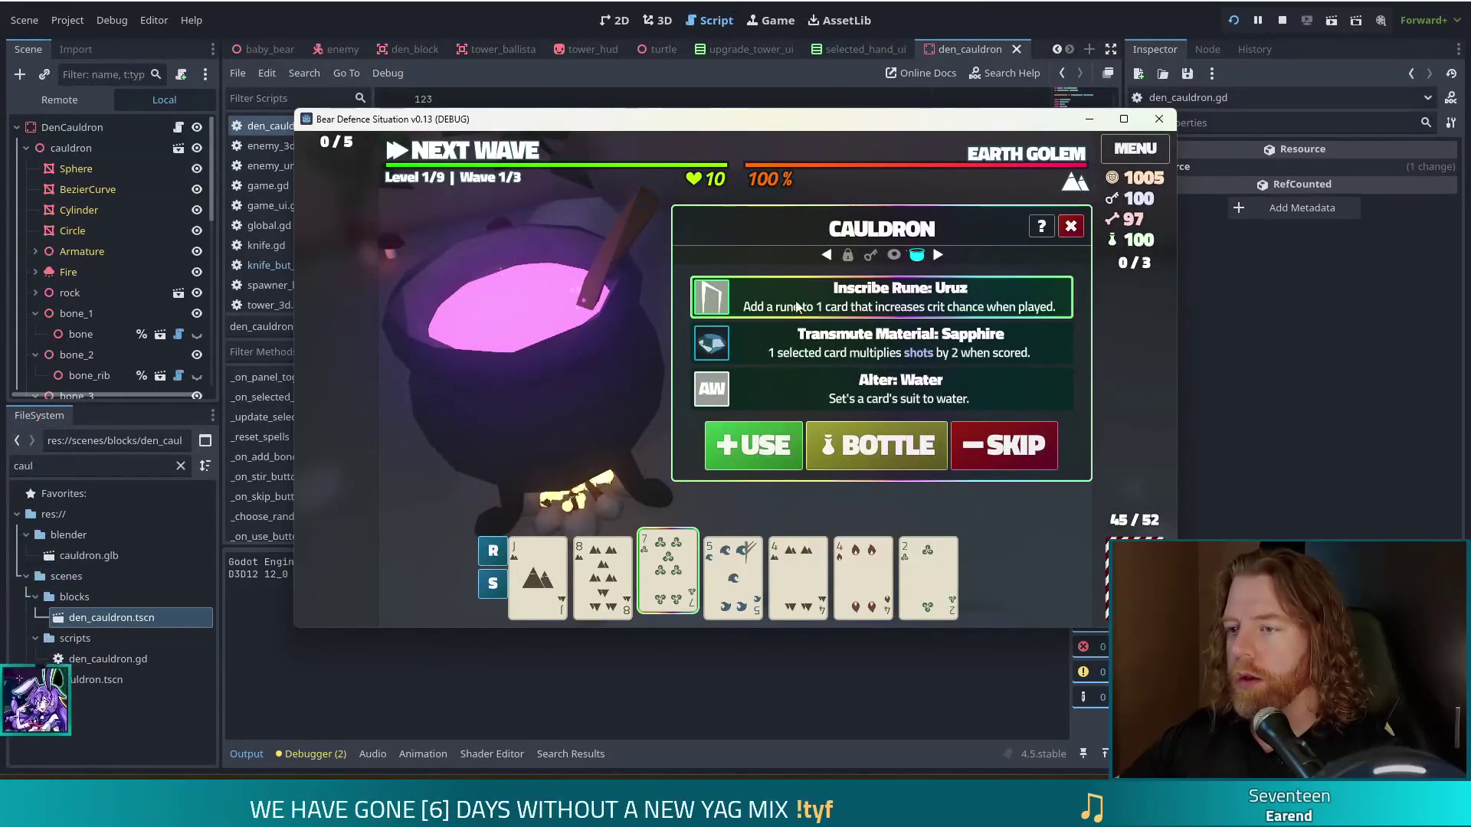
{"action": "left_click", "coordinate": [753, 445]}
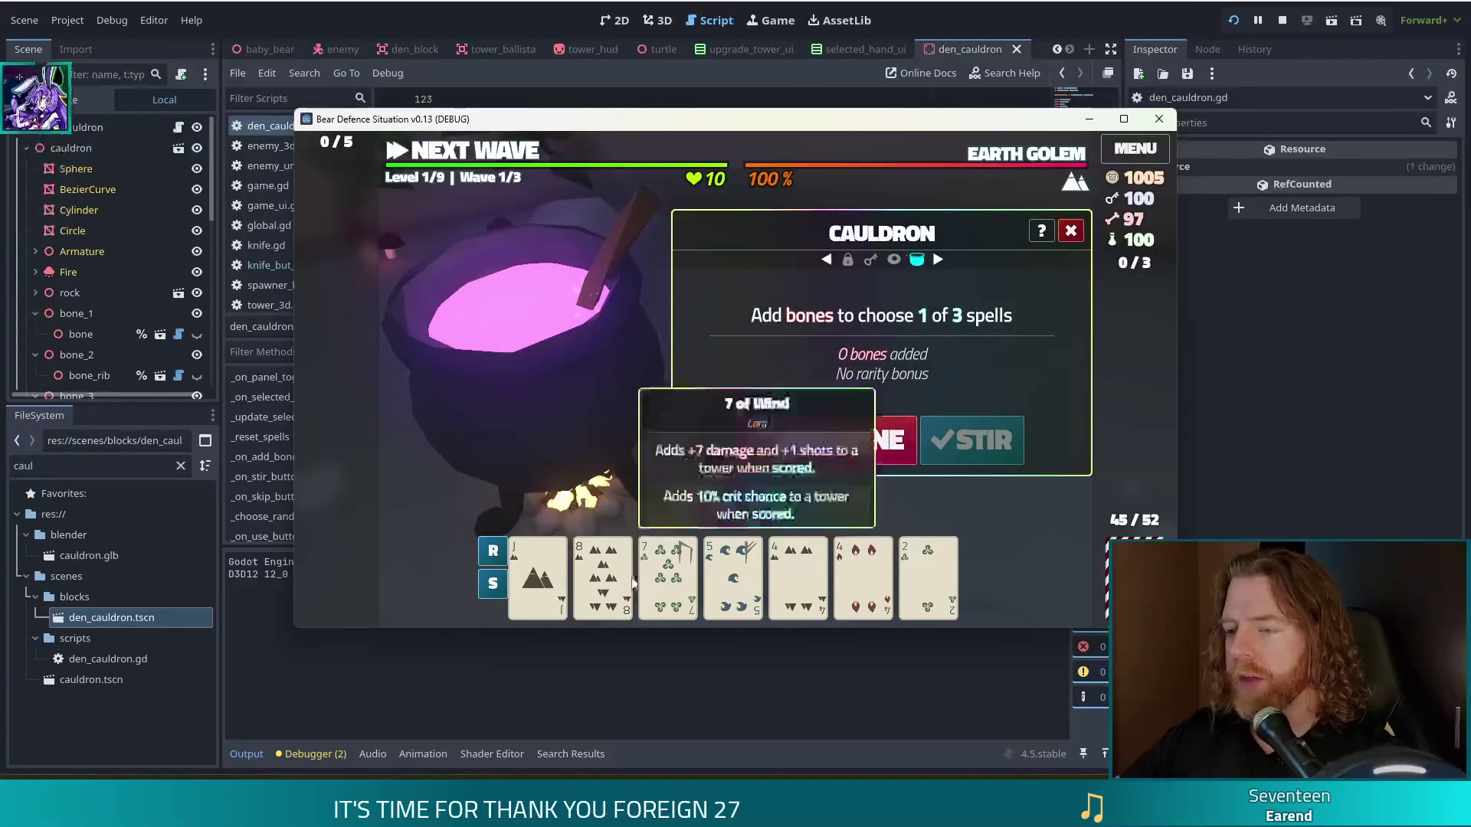
Step: Add another bone, stir, bottle Alter: Increase Rank, and close the cauldron panel
{"action": "left_click", "coordinate": [809, 456]}
{"action": "left_click", "coordinate": [971, 440]}
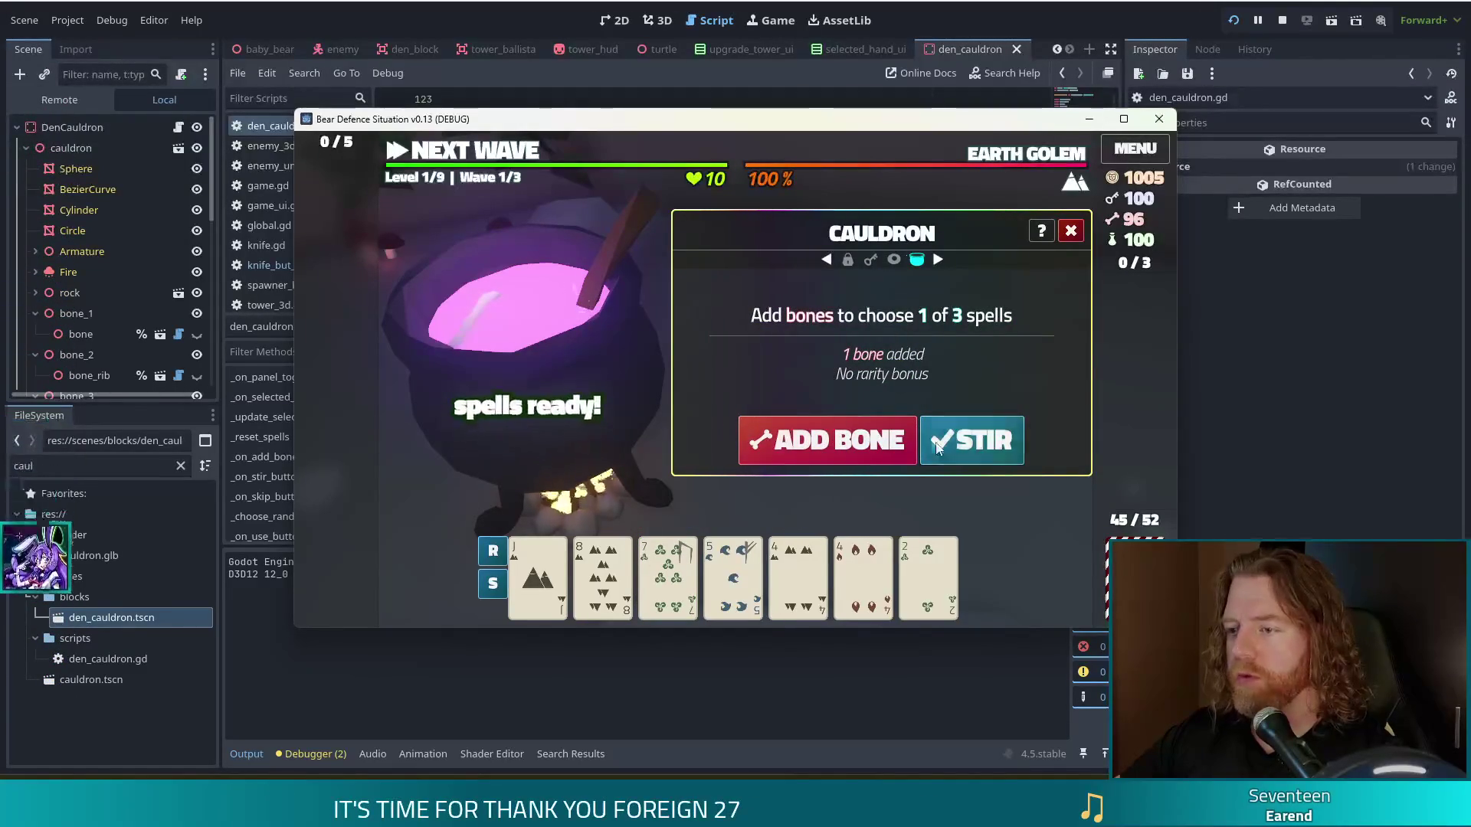
{"action": "left_click", "coordinate": [891, 458]}
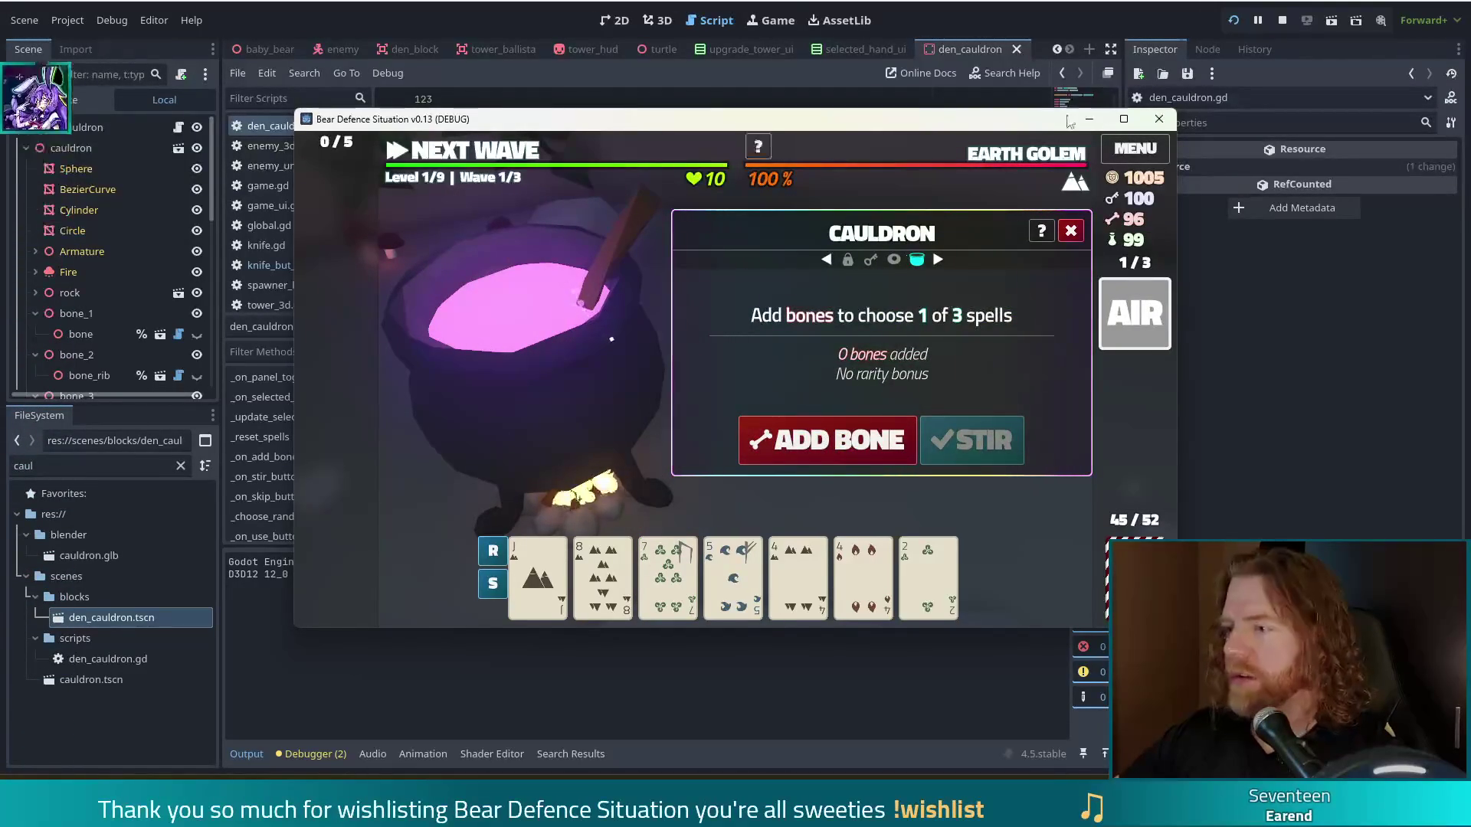
{"action": "left_click", "coordinate": [1075, 235]}
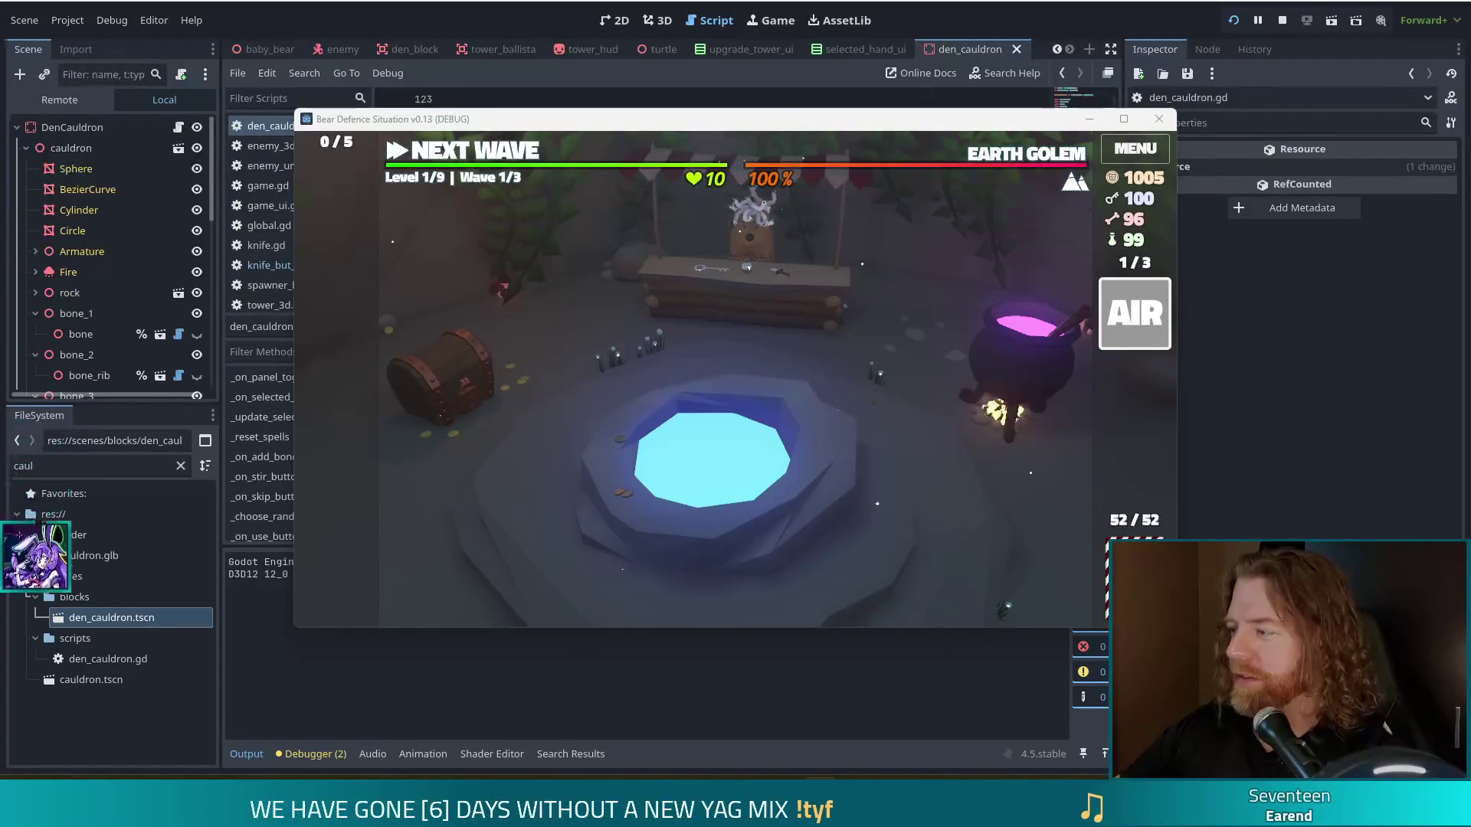
{"action": "mouse_move", "coordinate": [1137, 325]}
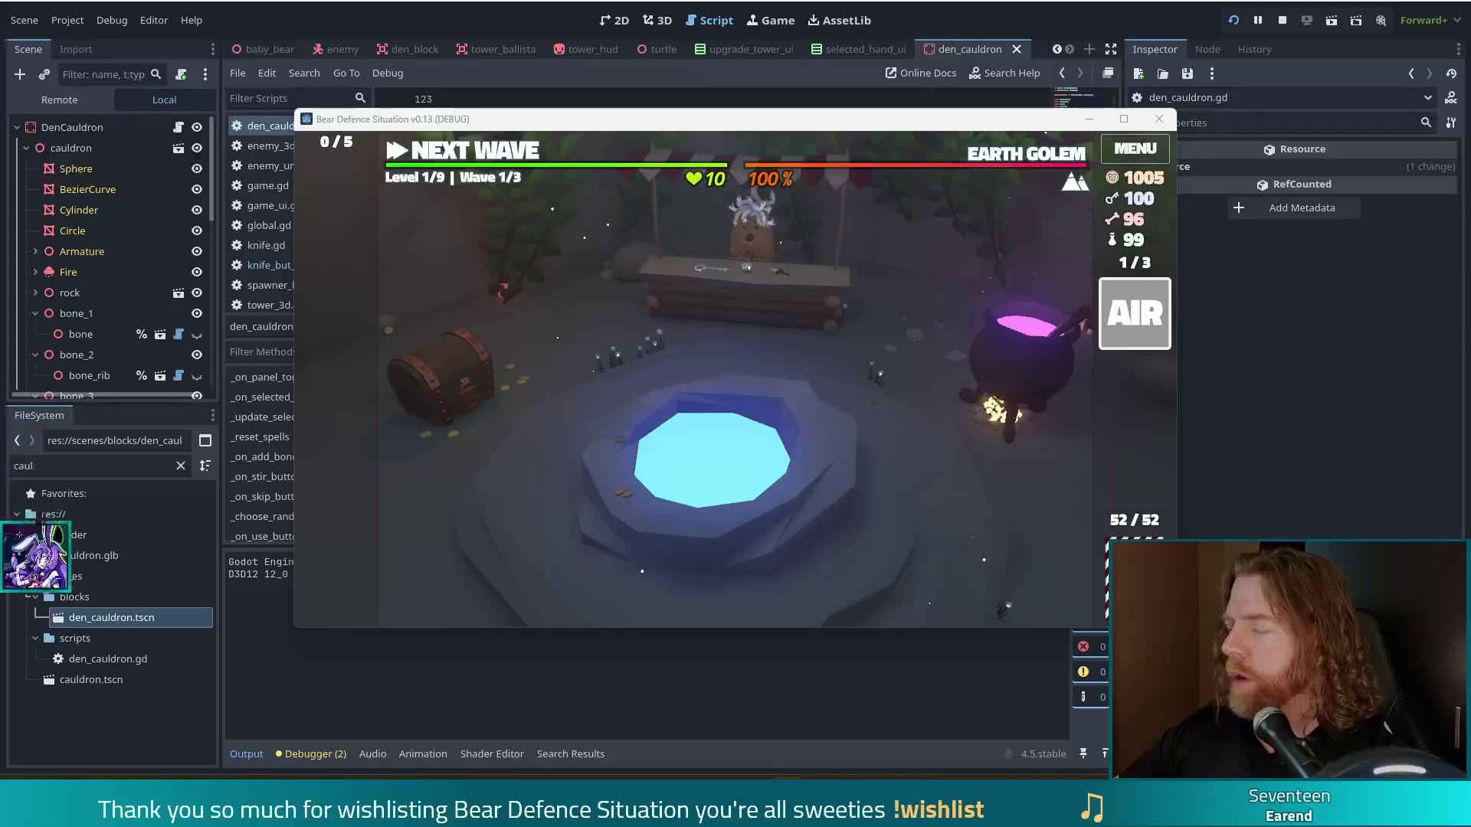
{"action": "left_click", "coordinate": [812, 414]}
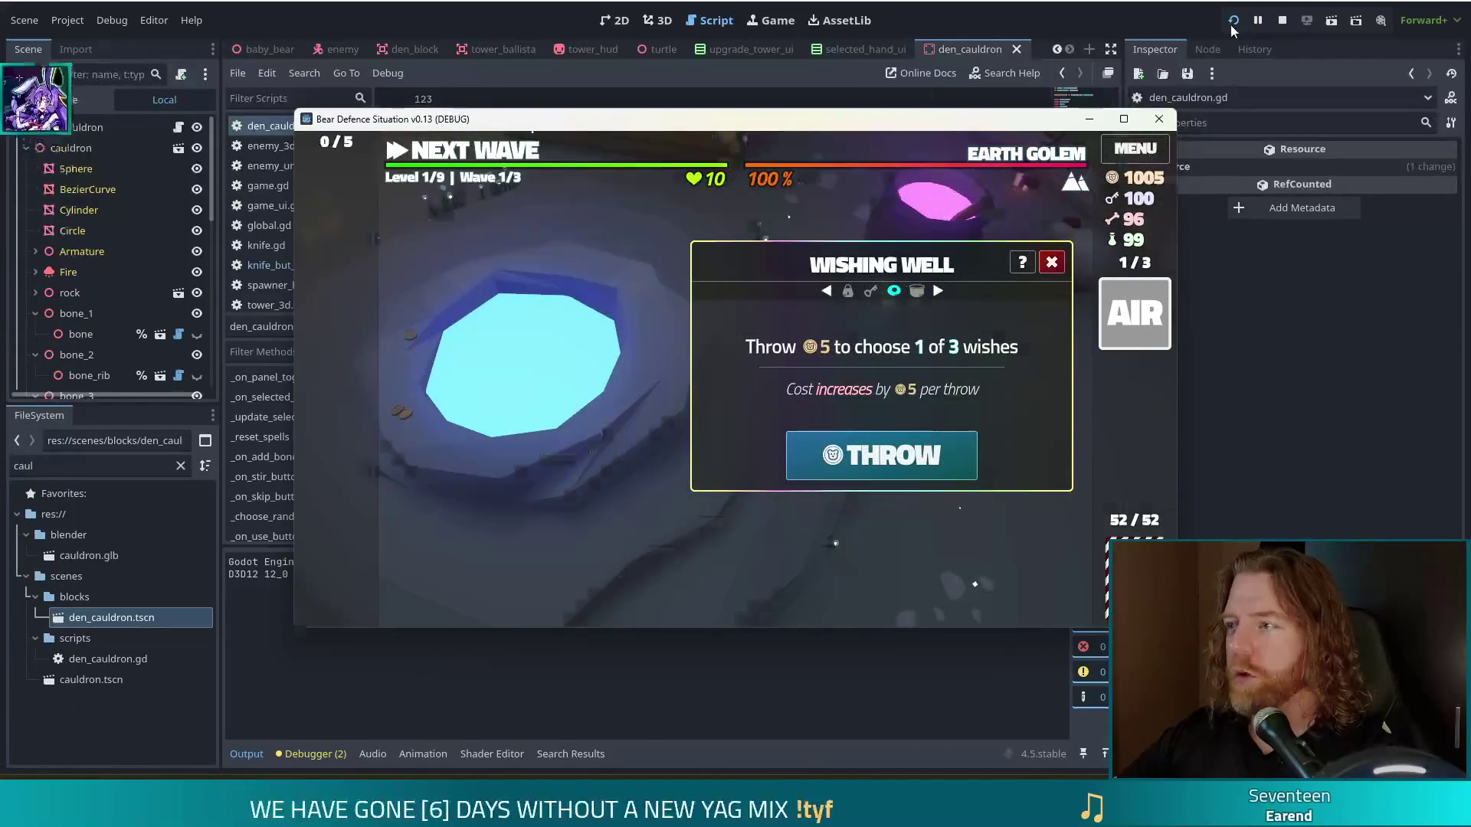
Step: Stop the test run and take a Win+Shift+S screen snip of the chat cheer
{"action": "left_click", "coordinate": [1159, 119]}
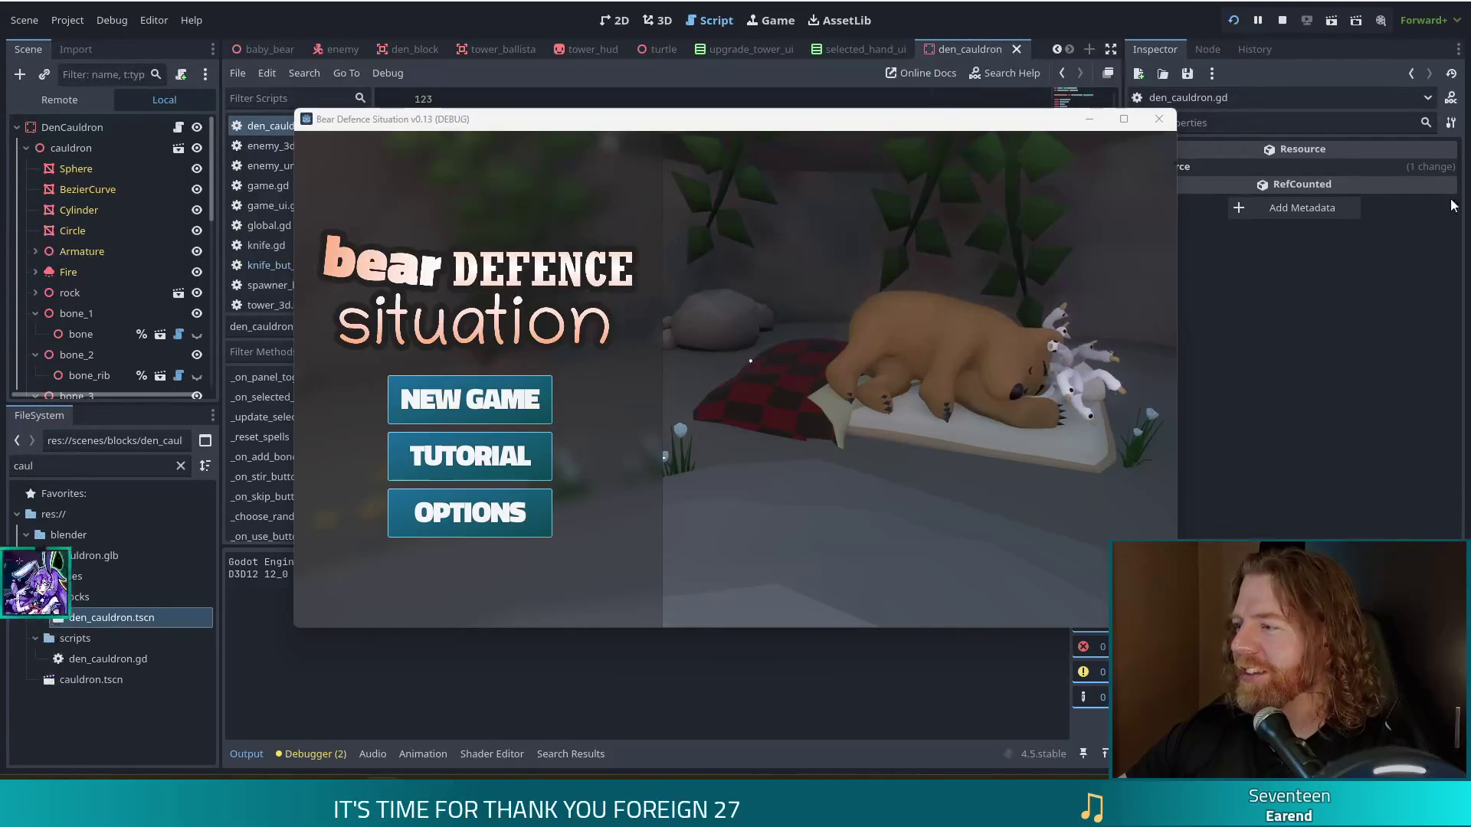
{"action": "key", "text": "super+shift+s"}
{"action": "key", "text": "Escape"}
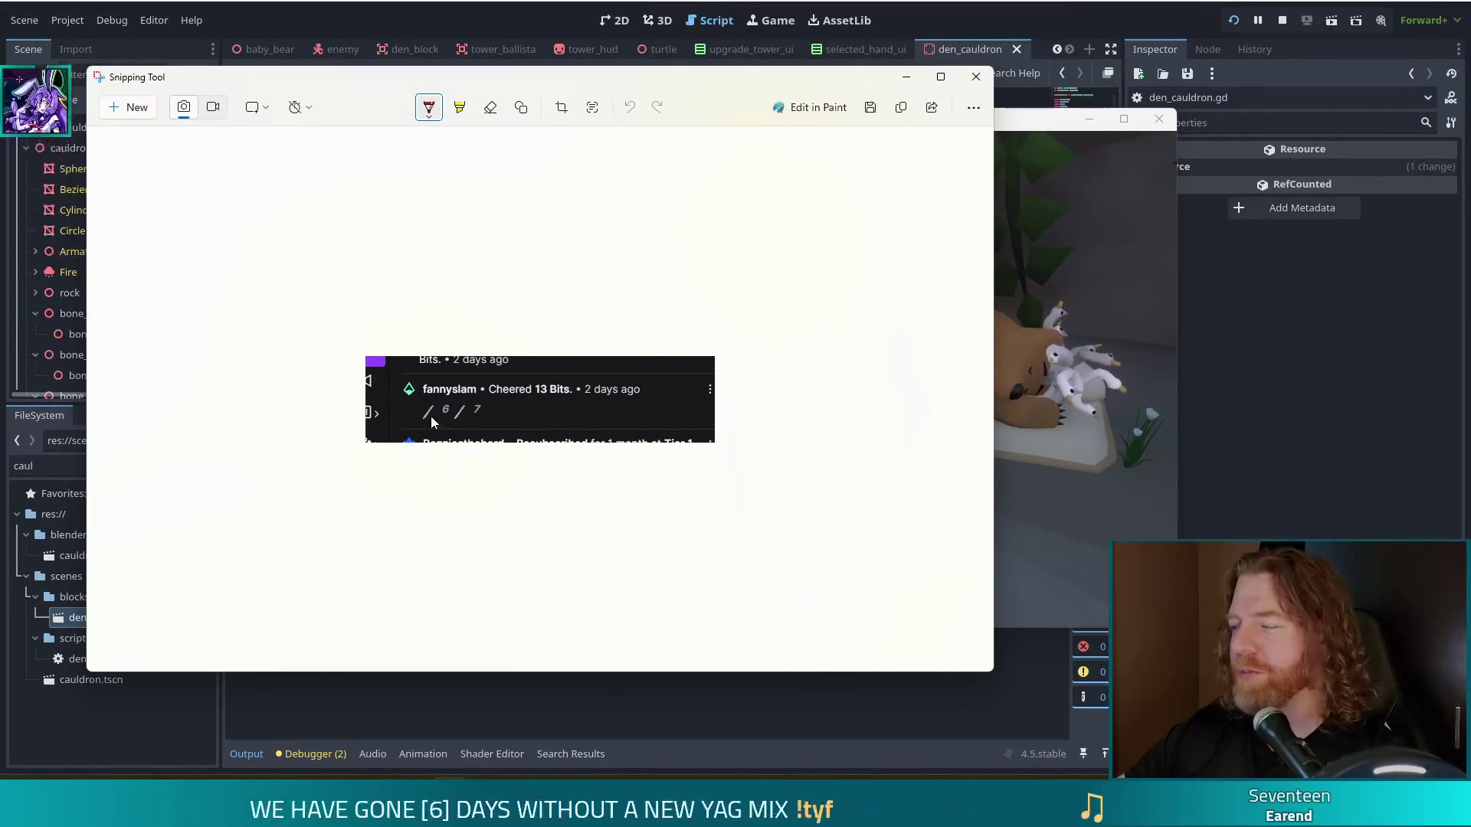
Step: Copy the chat snip to the clipboard and close Snipping Tool
{"action": "left_click", "coordinate": [901, 107]}
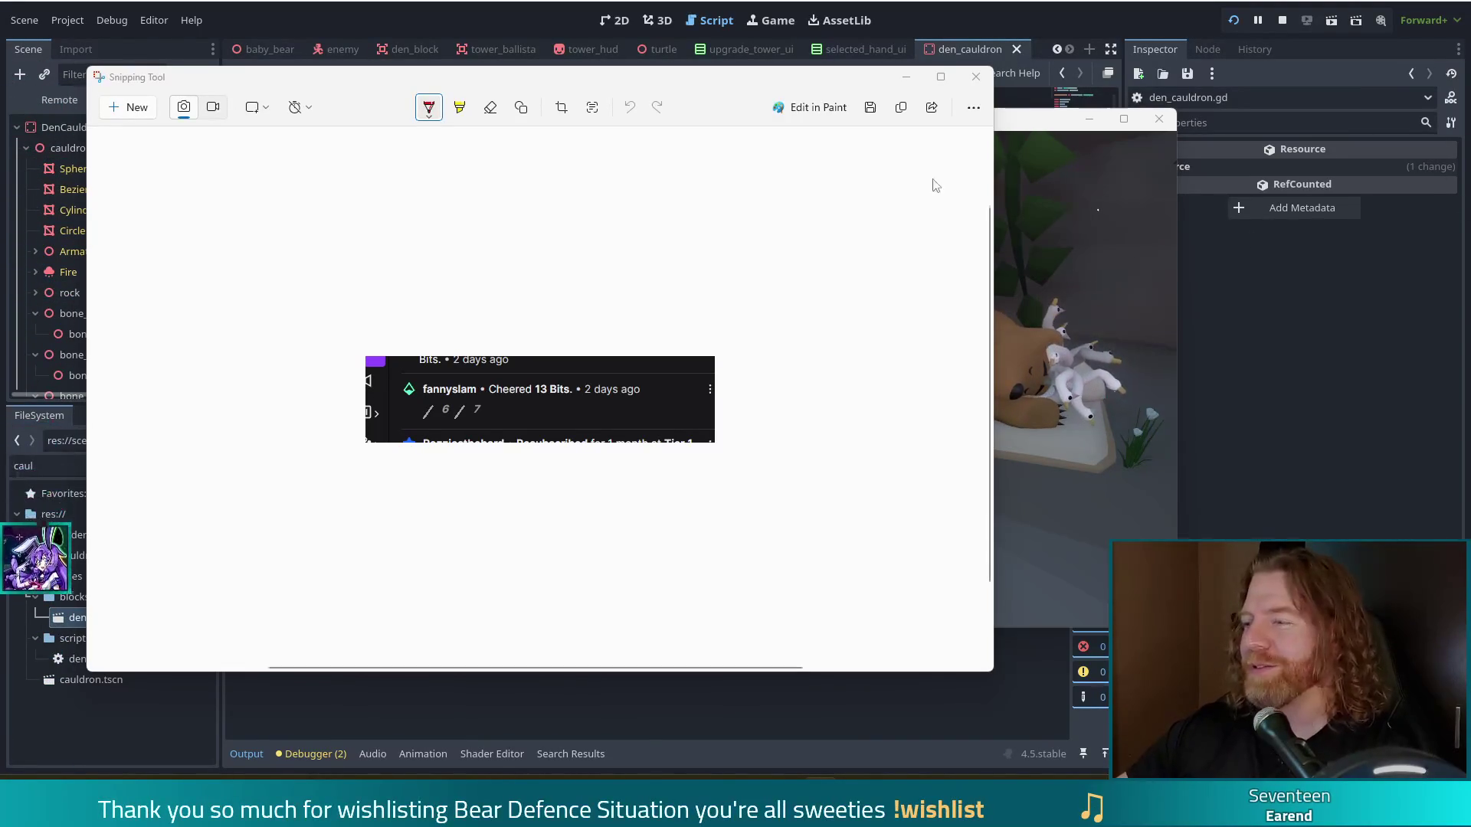
{"action": "left_click", "coordinate": [976, 76]}
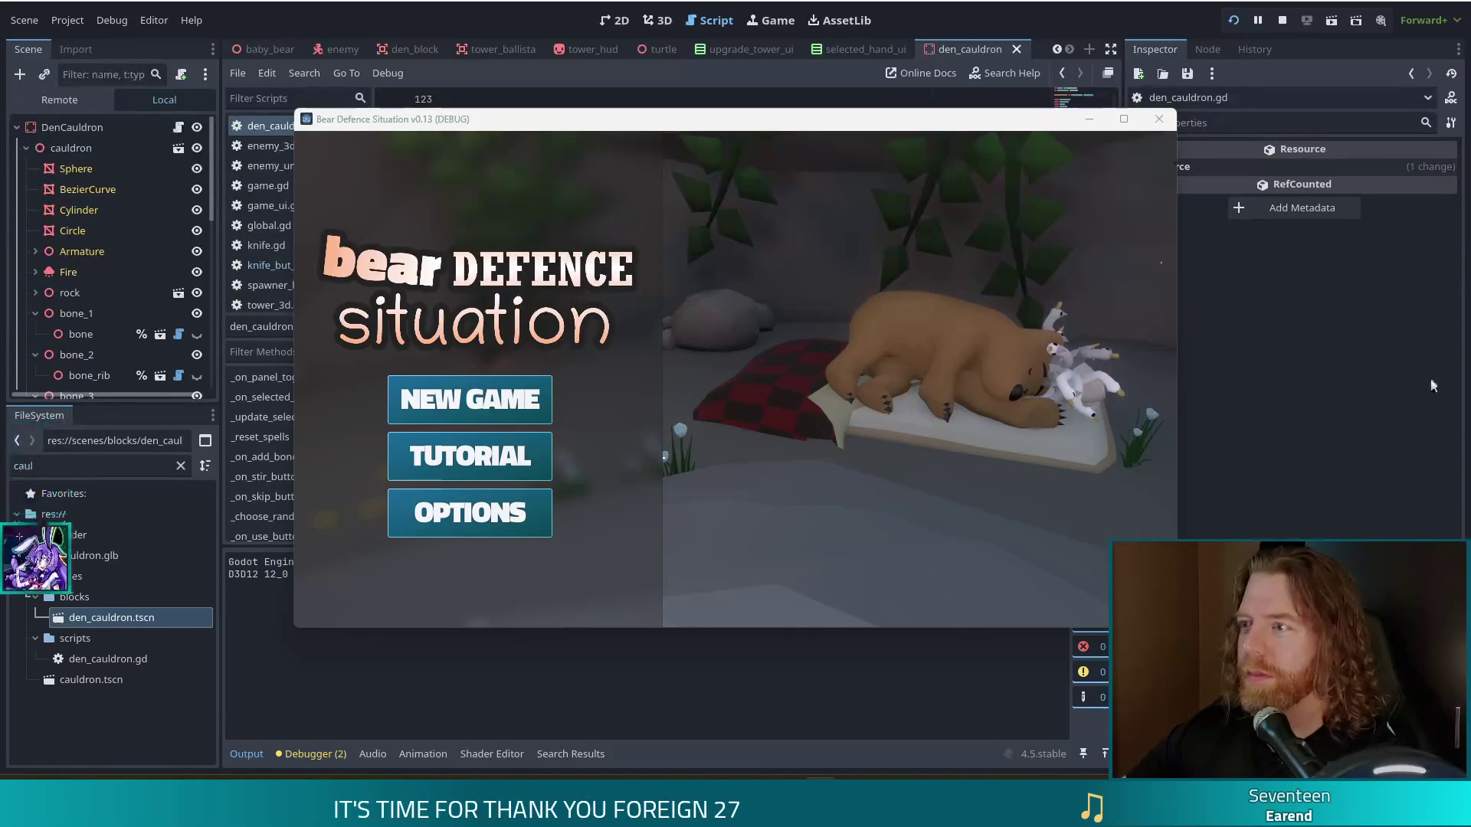
Step: Start a new game, throw gold in the wishing well skipping all wishes, then enter set_gold 25
{"action": "left_click", "coordinate": [470, 399]}
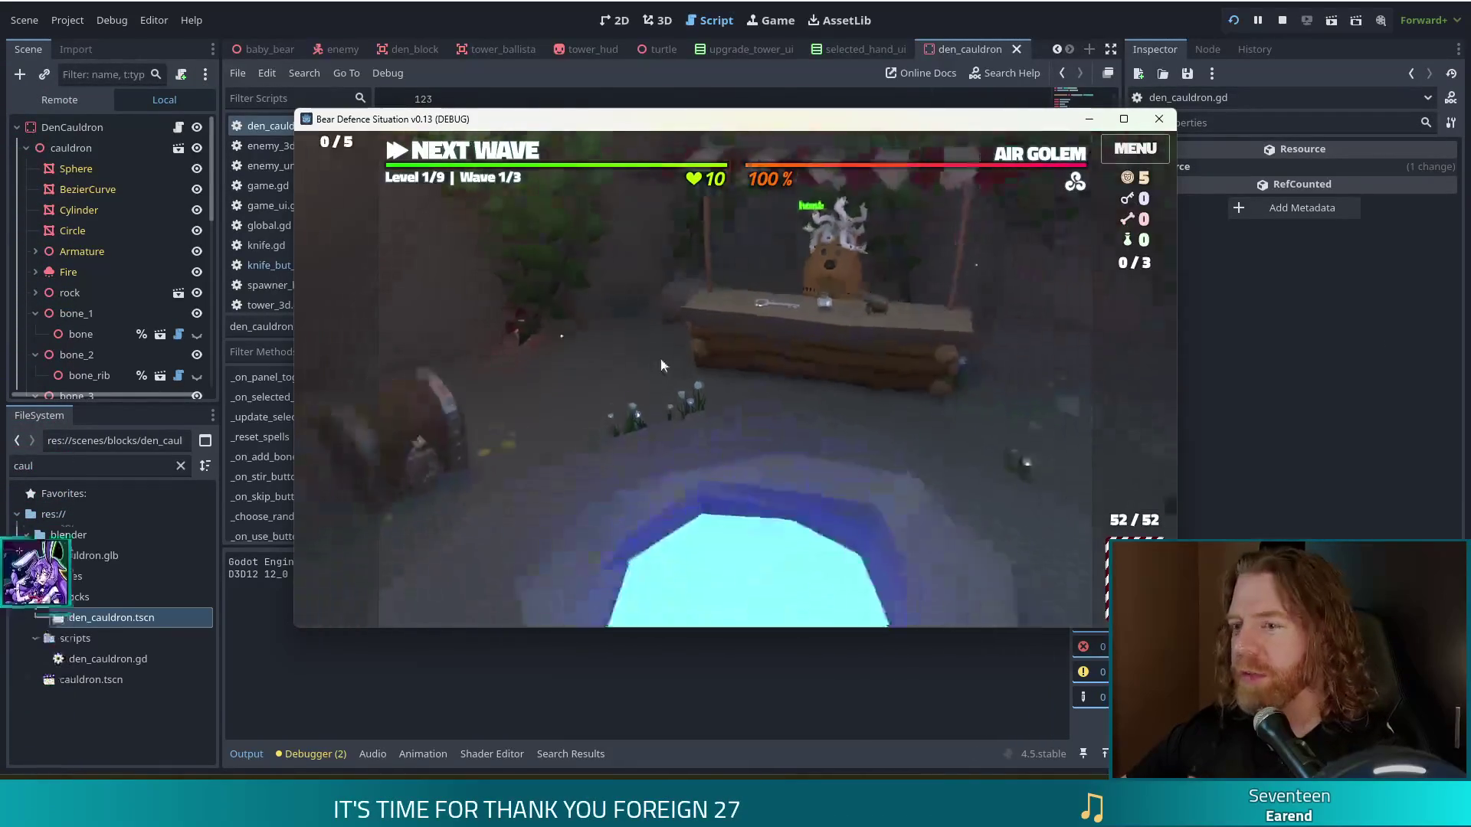
{"action": "left_click", "coordinate": [780, 467]}
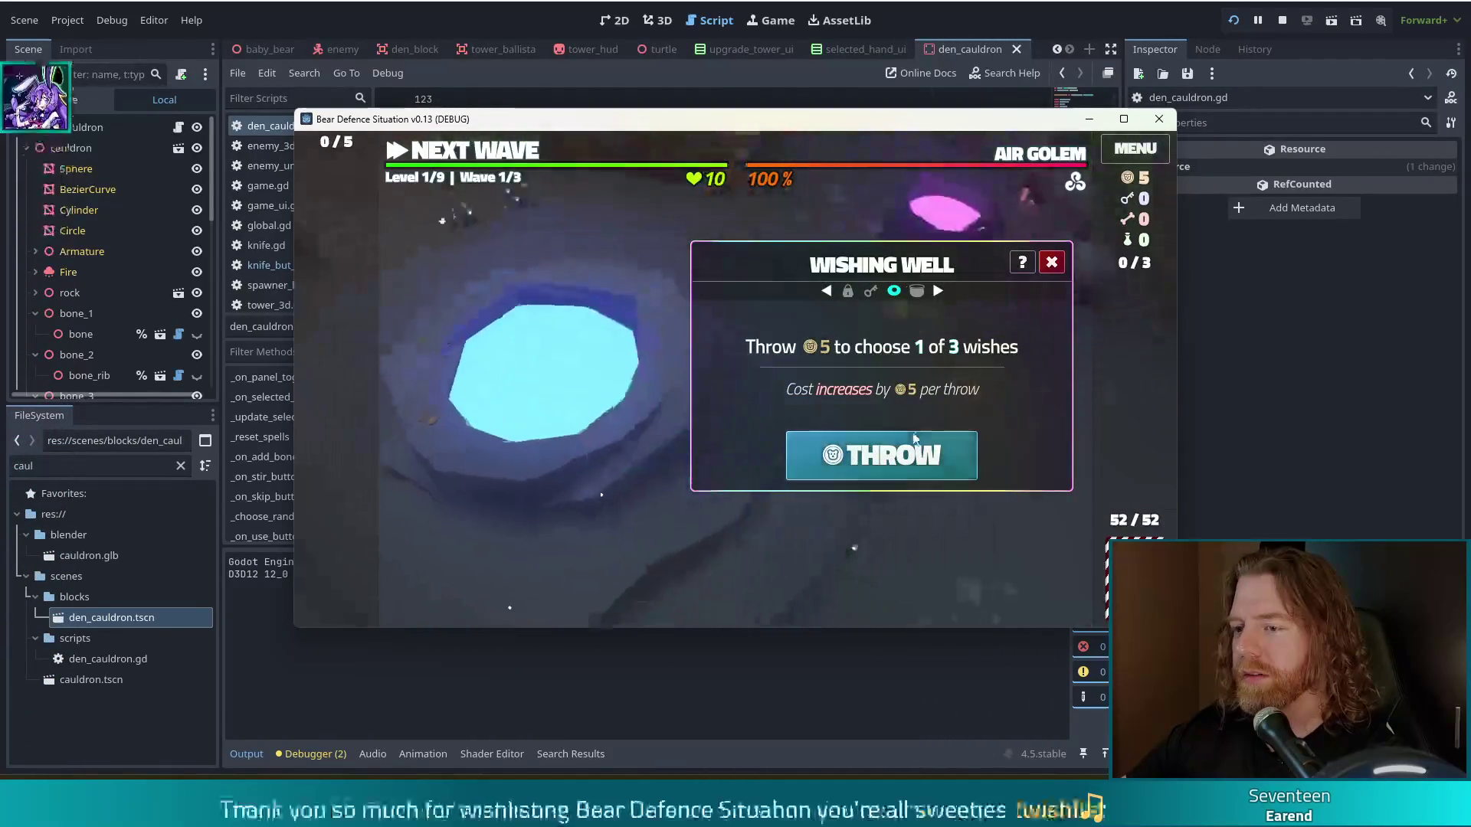
{"action": "left_click", "coordinate": [906, 454]}
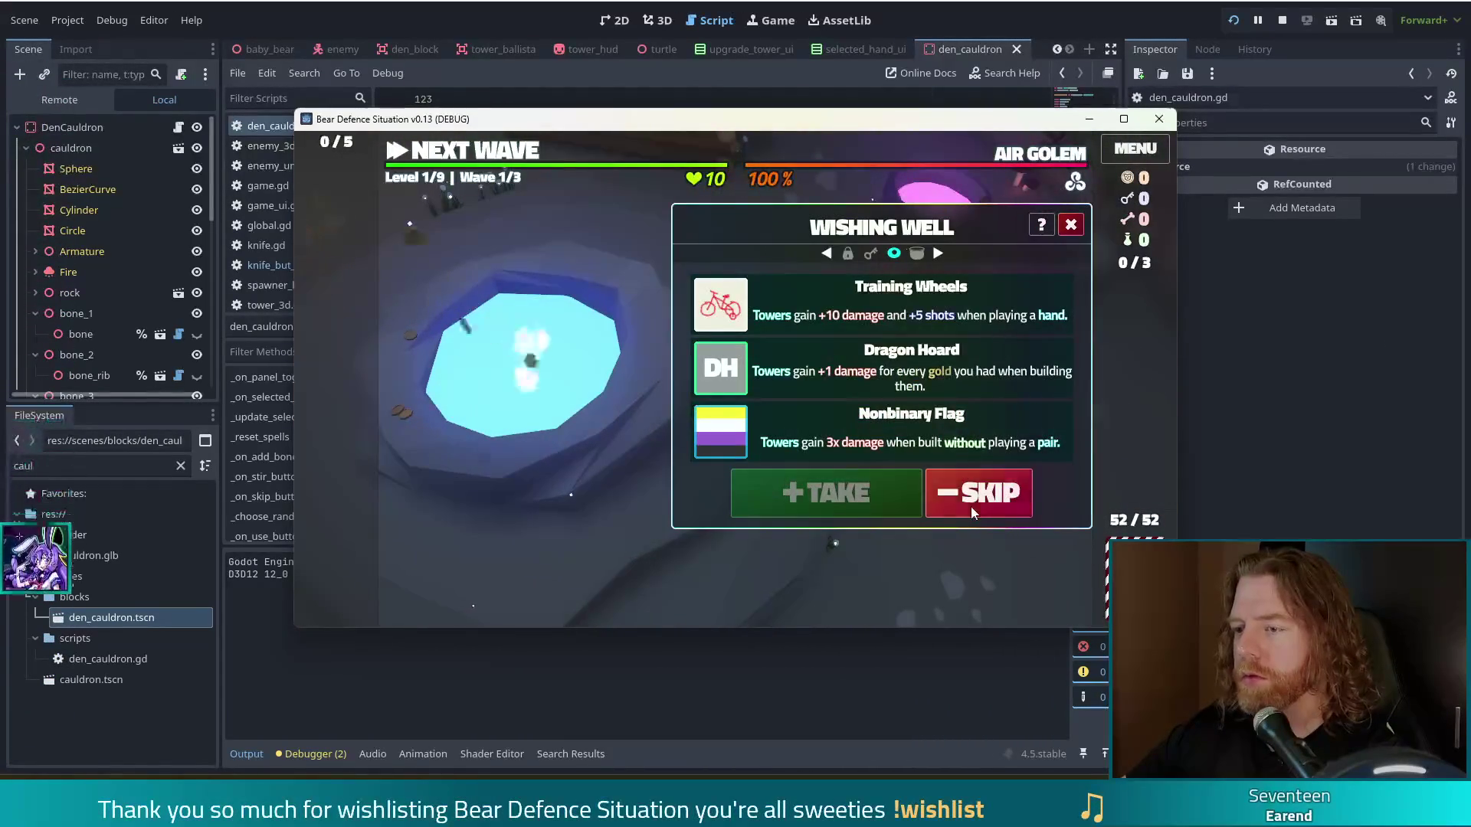
{"action": "left_click", "coordinate": [968, 502]}
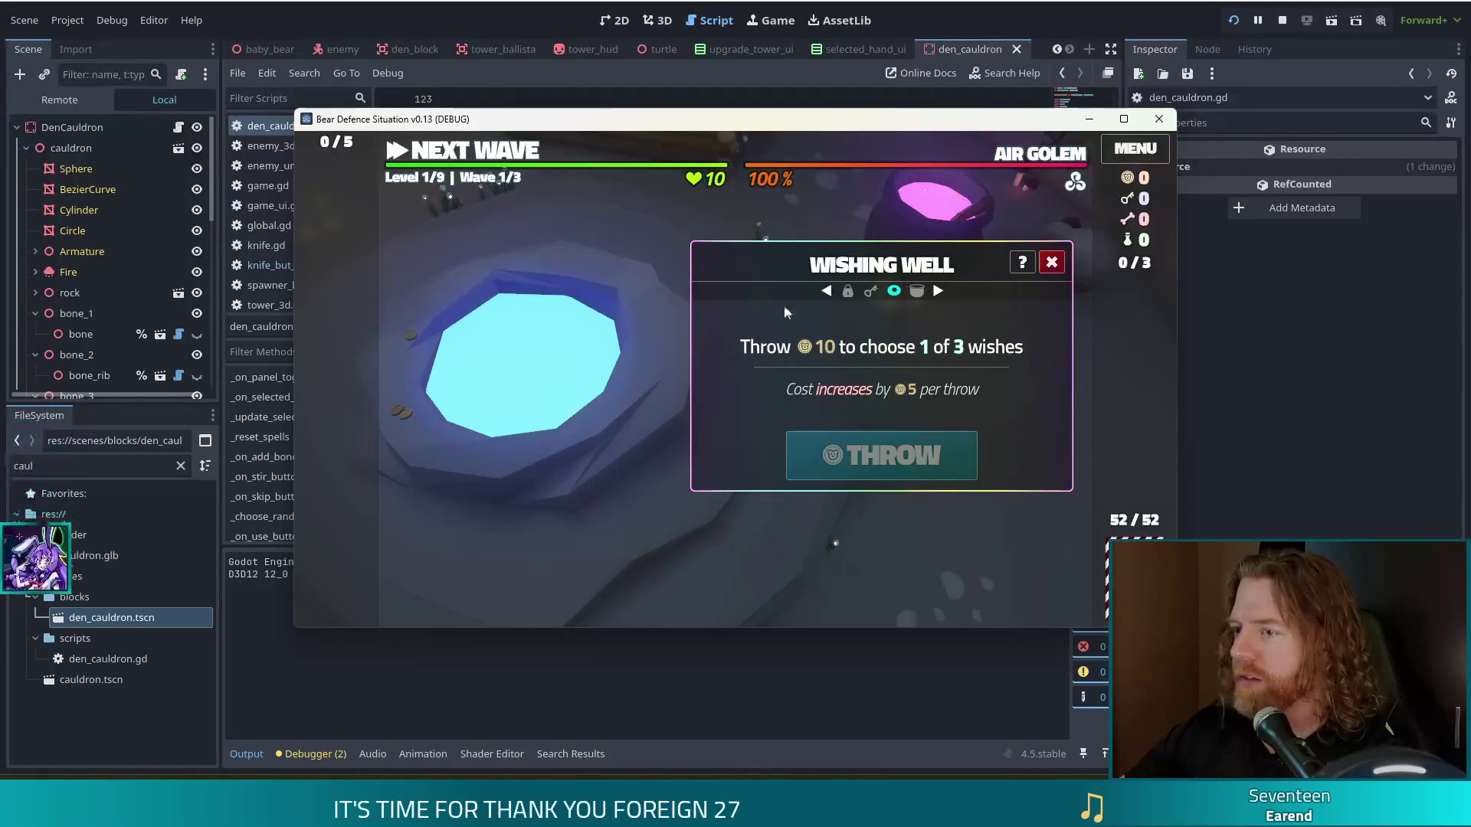
{"action": "left_click", "coordinate": [1051, 262]}
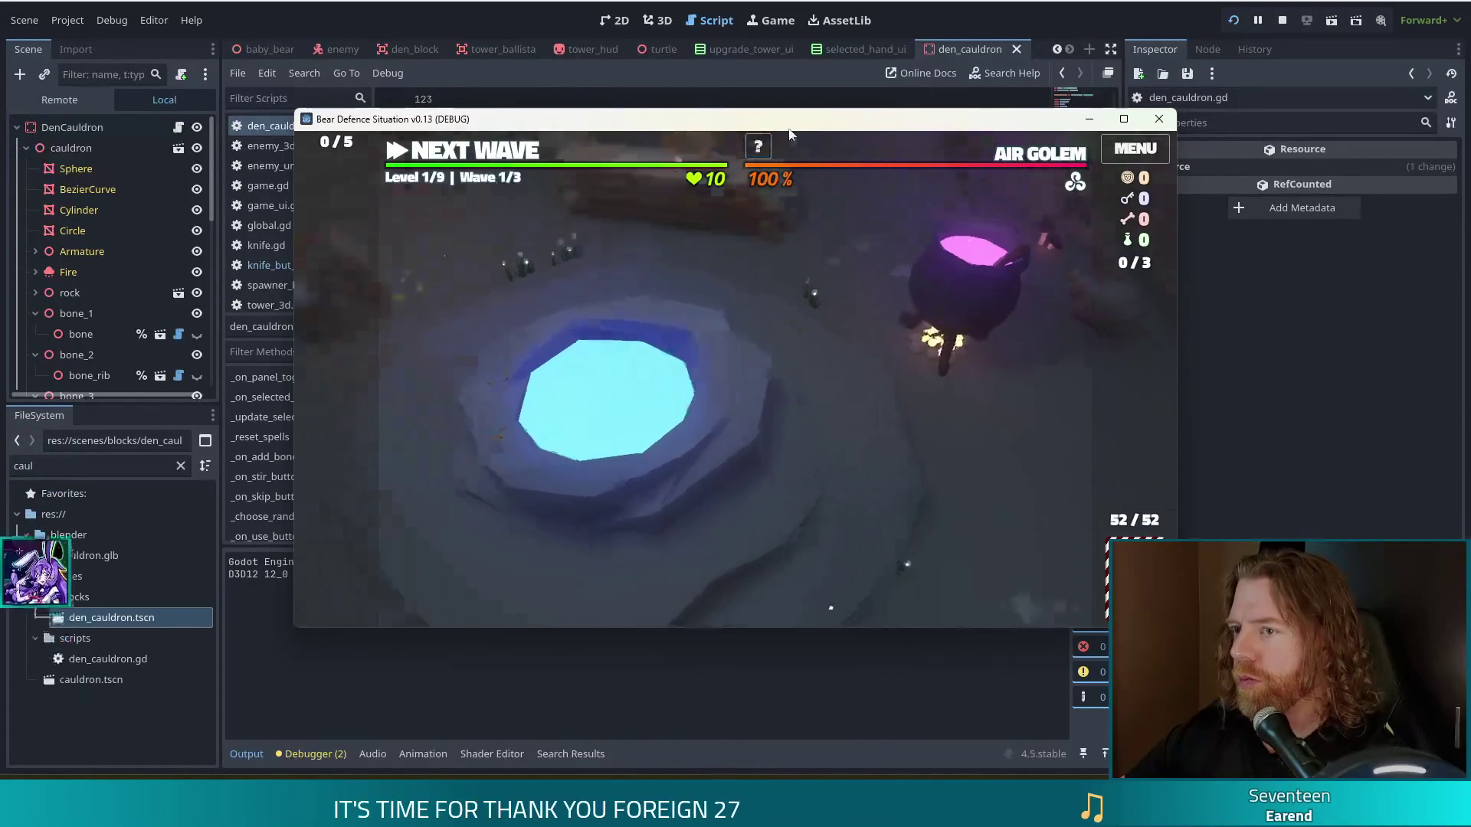
{"action": "key", "text": "grave"}
{"action": "type", "text": "set_gold "}
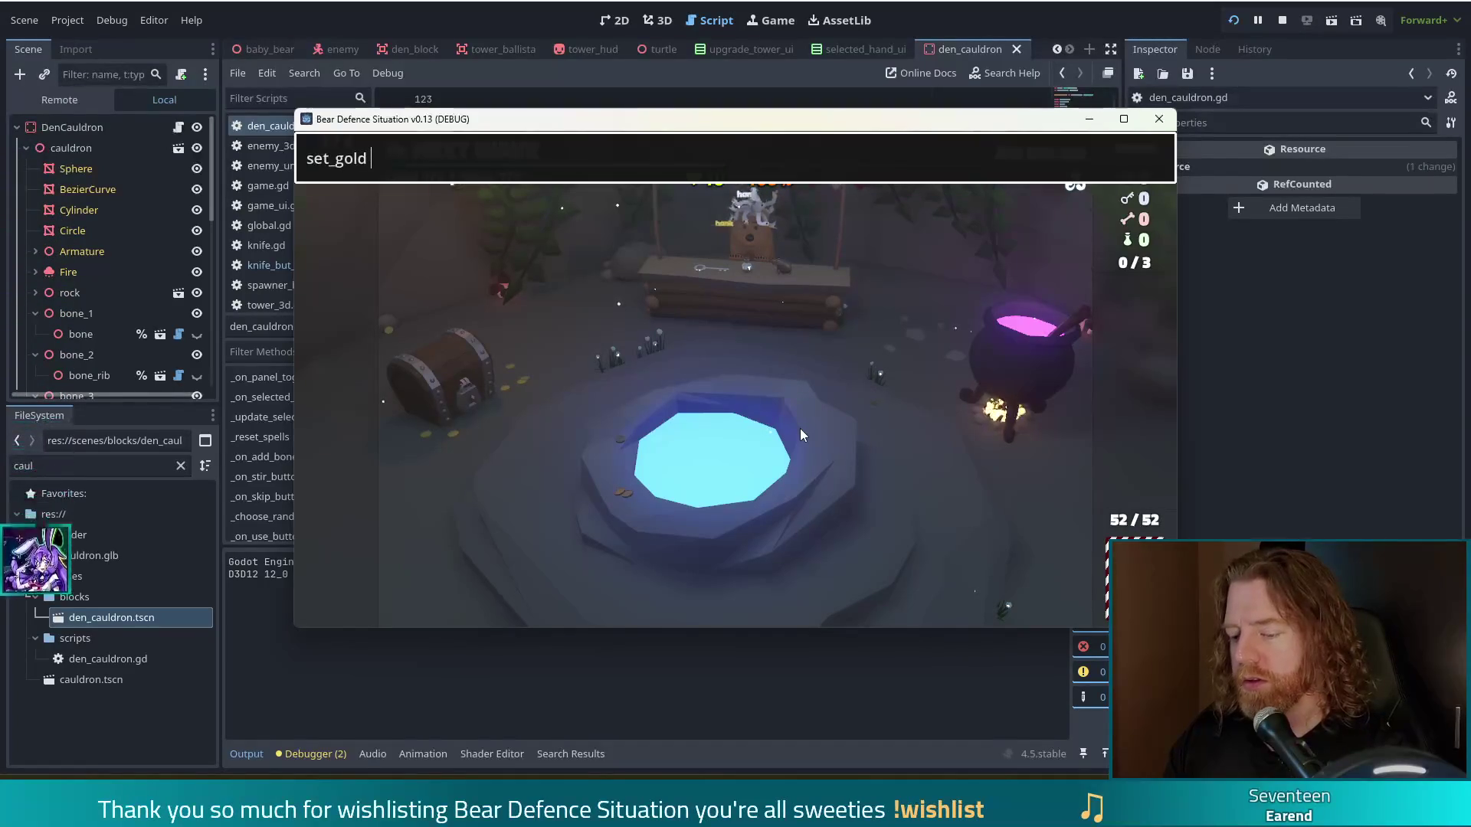
{"action": "type", "text": "25"}
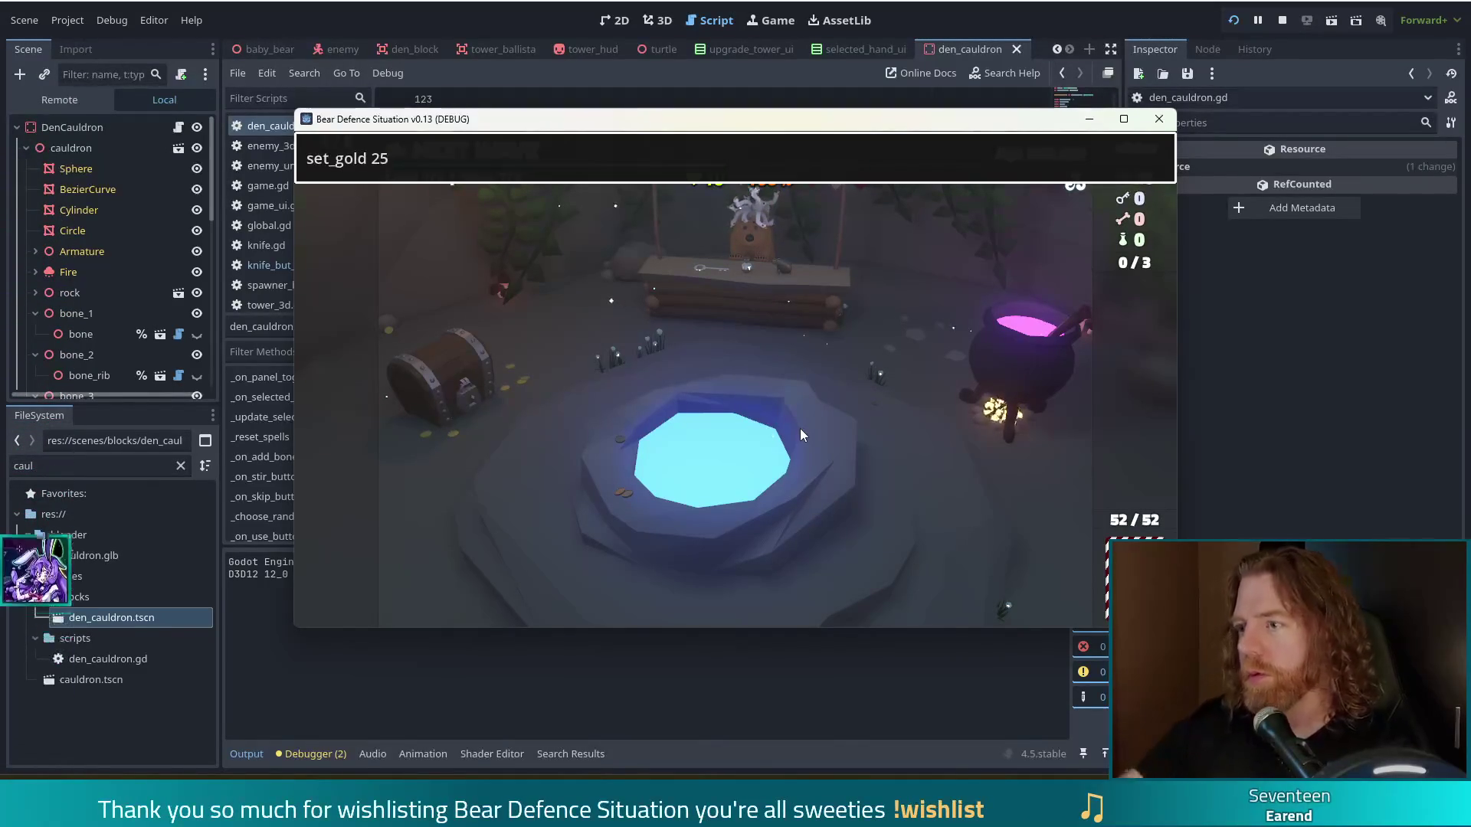
Step: Set gold to 25, throw into the well, and take the Diamond Hands wish
{"action": "key", "text": "Return"}
{"action": "left_click", "coordinate": [860, 469]}
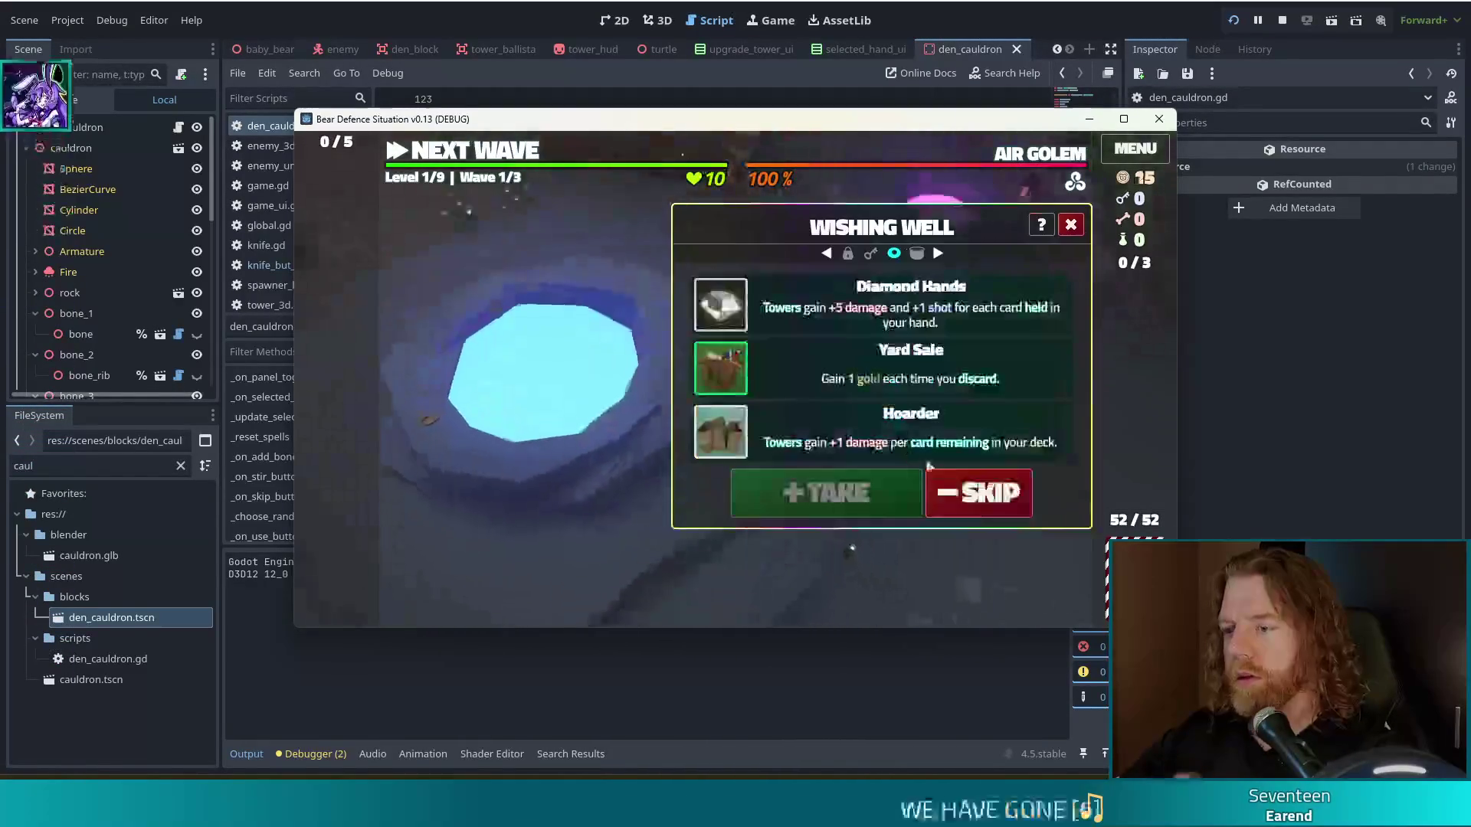
{"action": "left_click", "coordinate": [958, 372]}
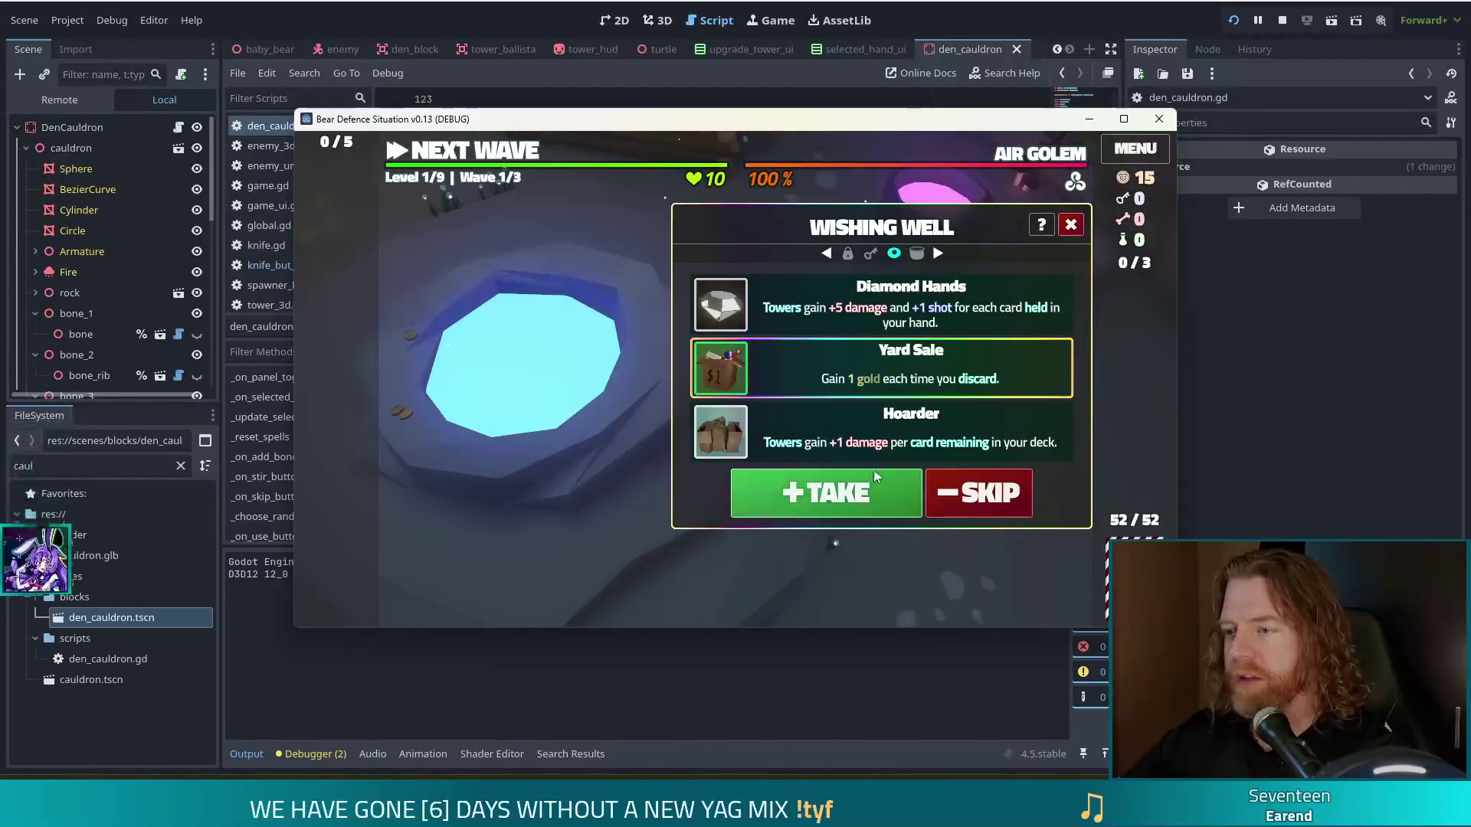
{"action": "left_click", "coordinate": [797, 488]}
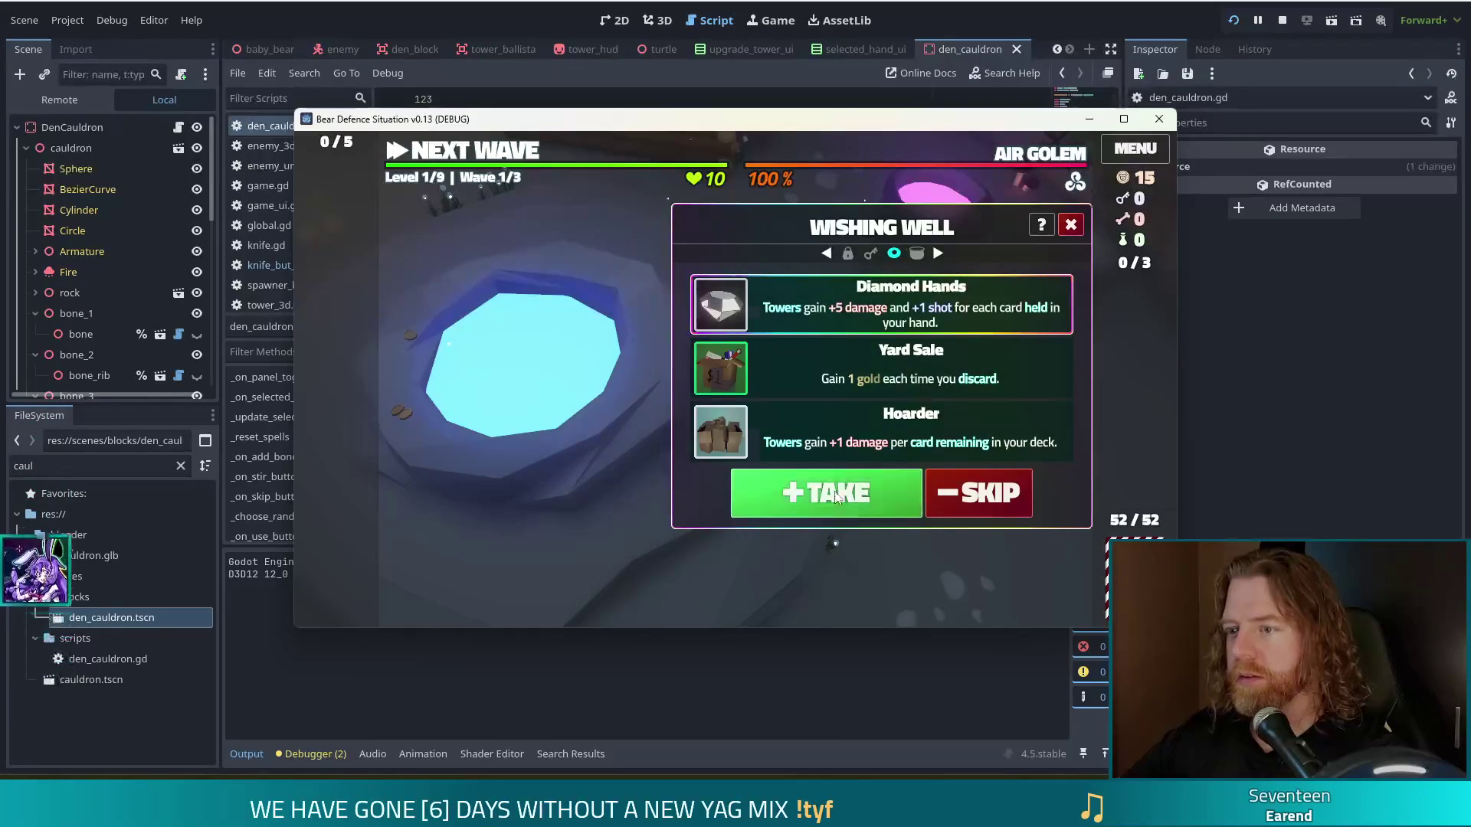
{"action": "left_click", "coordinate": [797, 488]}
Step: Throw again, take the Reference Material wish, close the Wishing Well, and select the shop's Key
{"action": "left_click", "coordinate": [915, 453]}
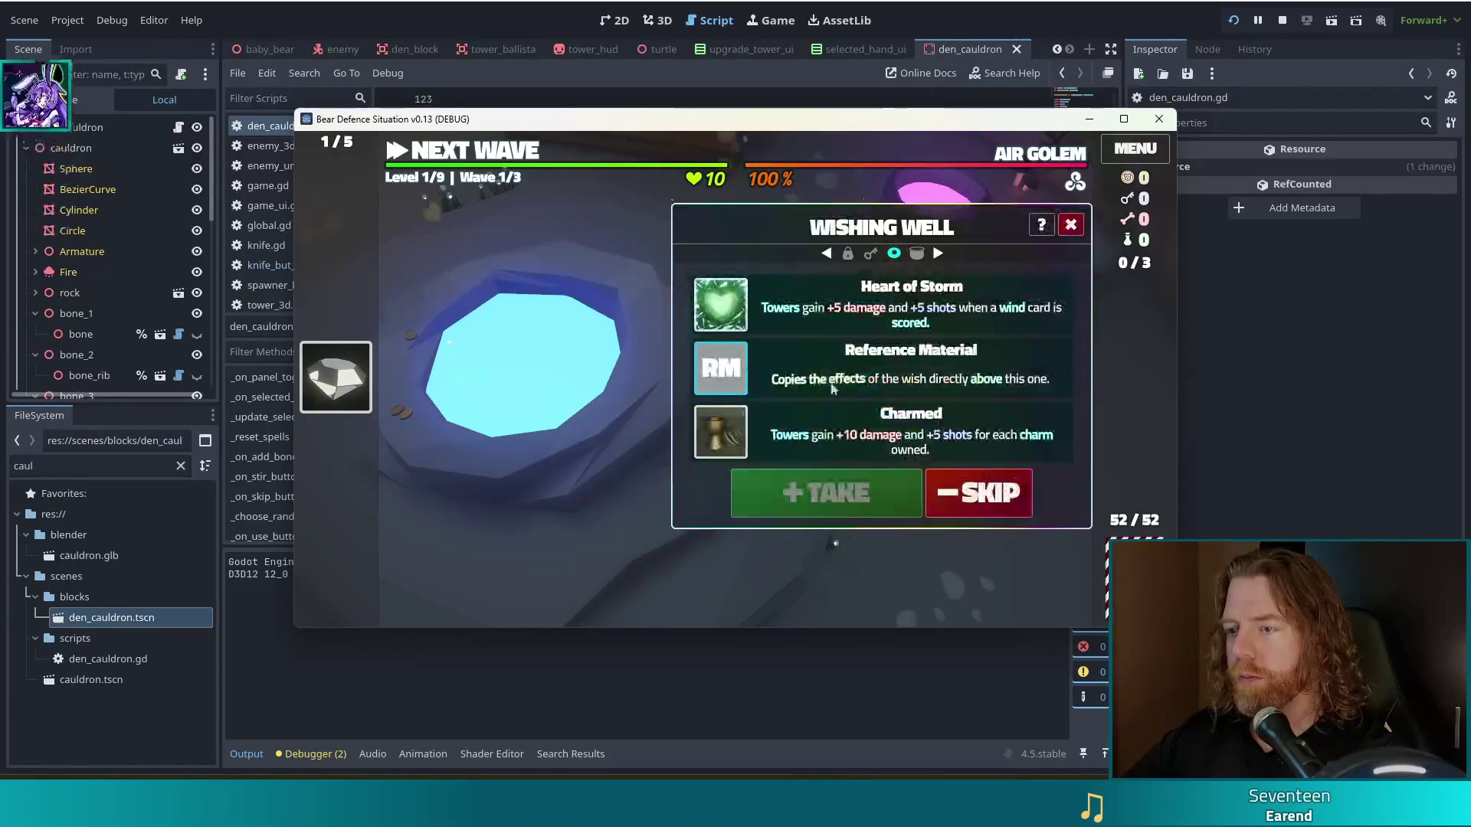
{"action": "left_click", "coordinate": [865, 375]}
{"action": "left_click", "coordinate": [871, 491]}
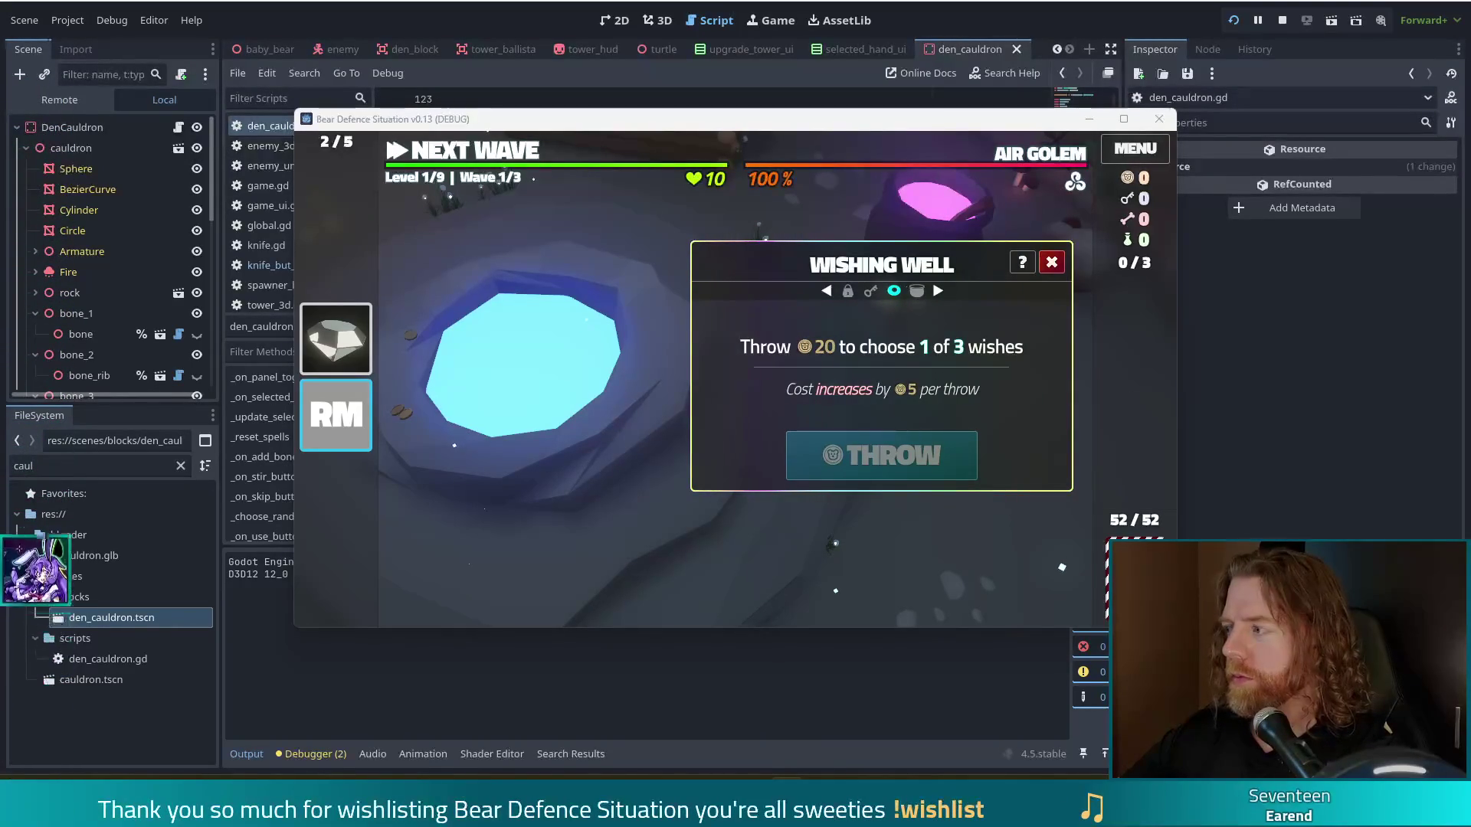
{"action": "left_click", "coordinate": [1052, 262]}
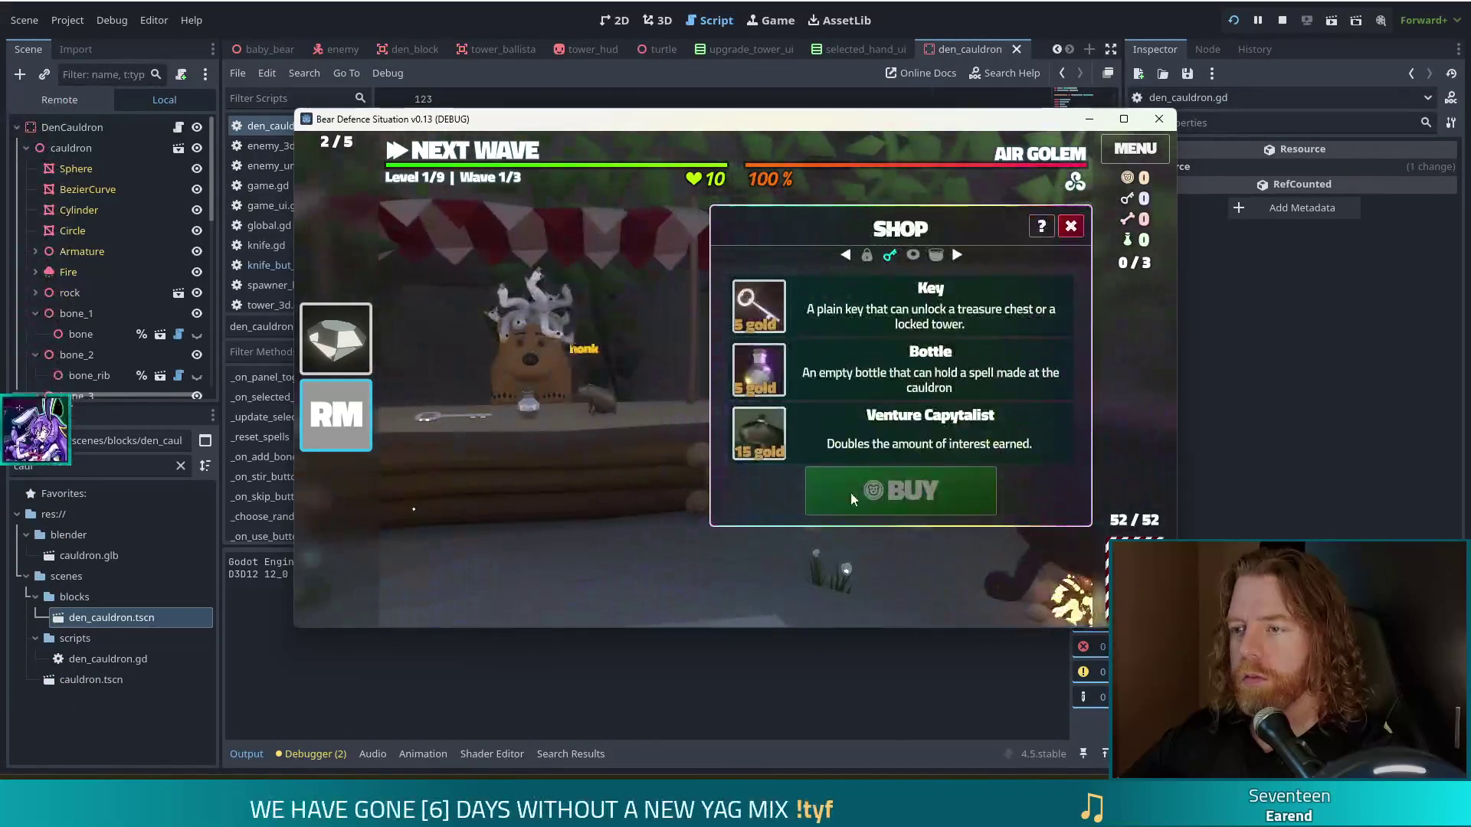
{"action": "left_click", "coordinate": [846, 291]}
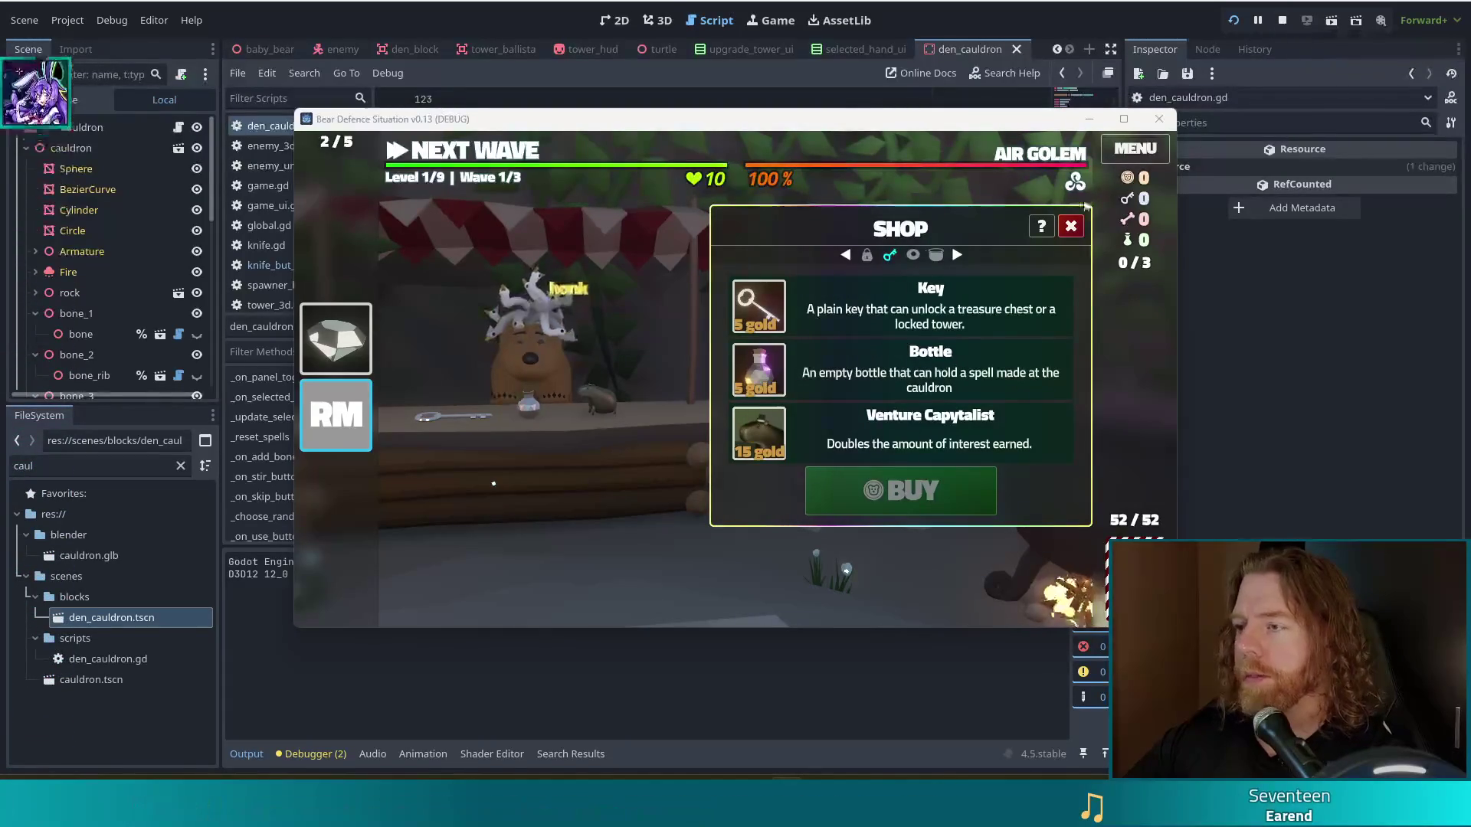
Step: Close the shop and reopen the Wishing Well panel at 20 gold per throw
{"action": "left_click", "coordinate": [1071, 227]}
{"action": "left_click", "coordinate": [723, 532]}
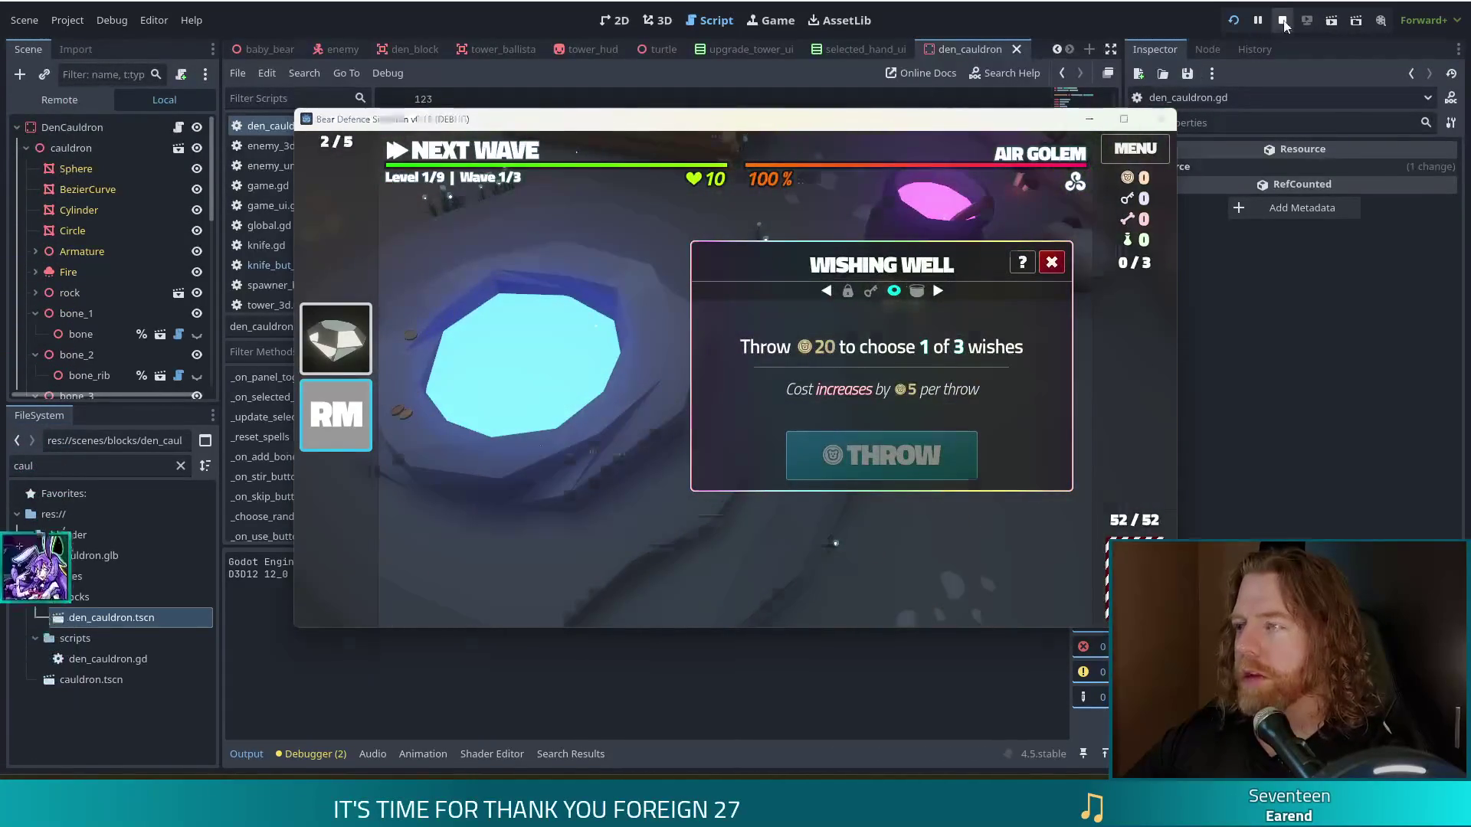
Step: Stop the game and select the selected_panel reset lines 136–137 in den_cauldron.gd's _reset_spells
{"action": "key", "text": "F8"}
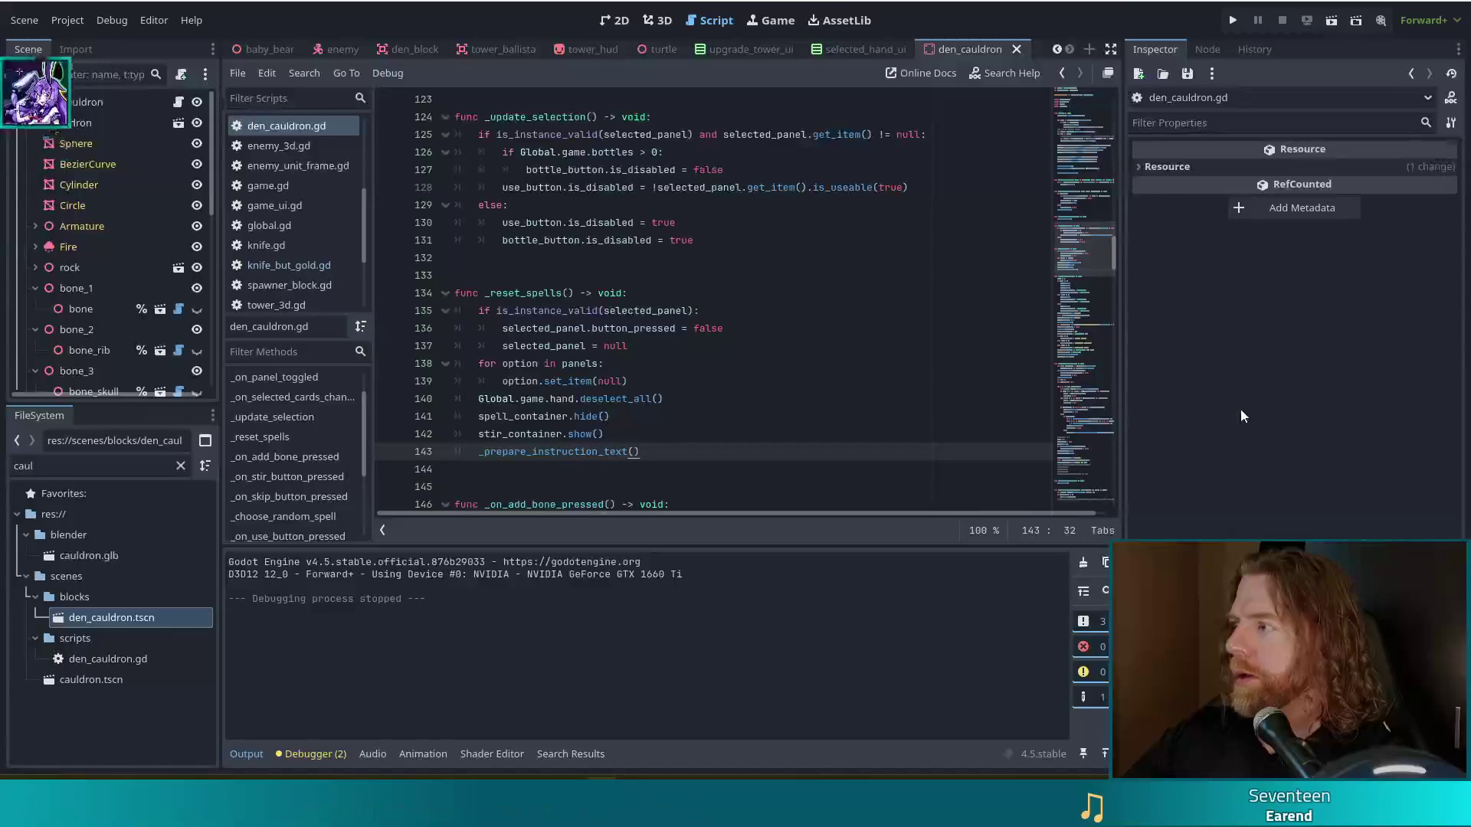
{"action": "left_click", "coordinate": [635, 310]}
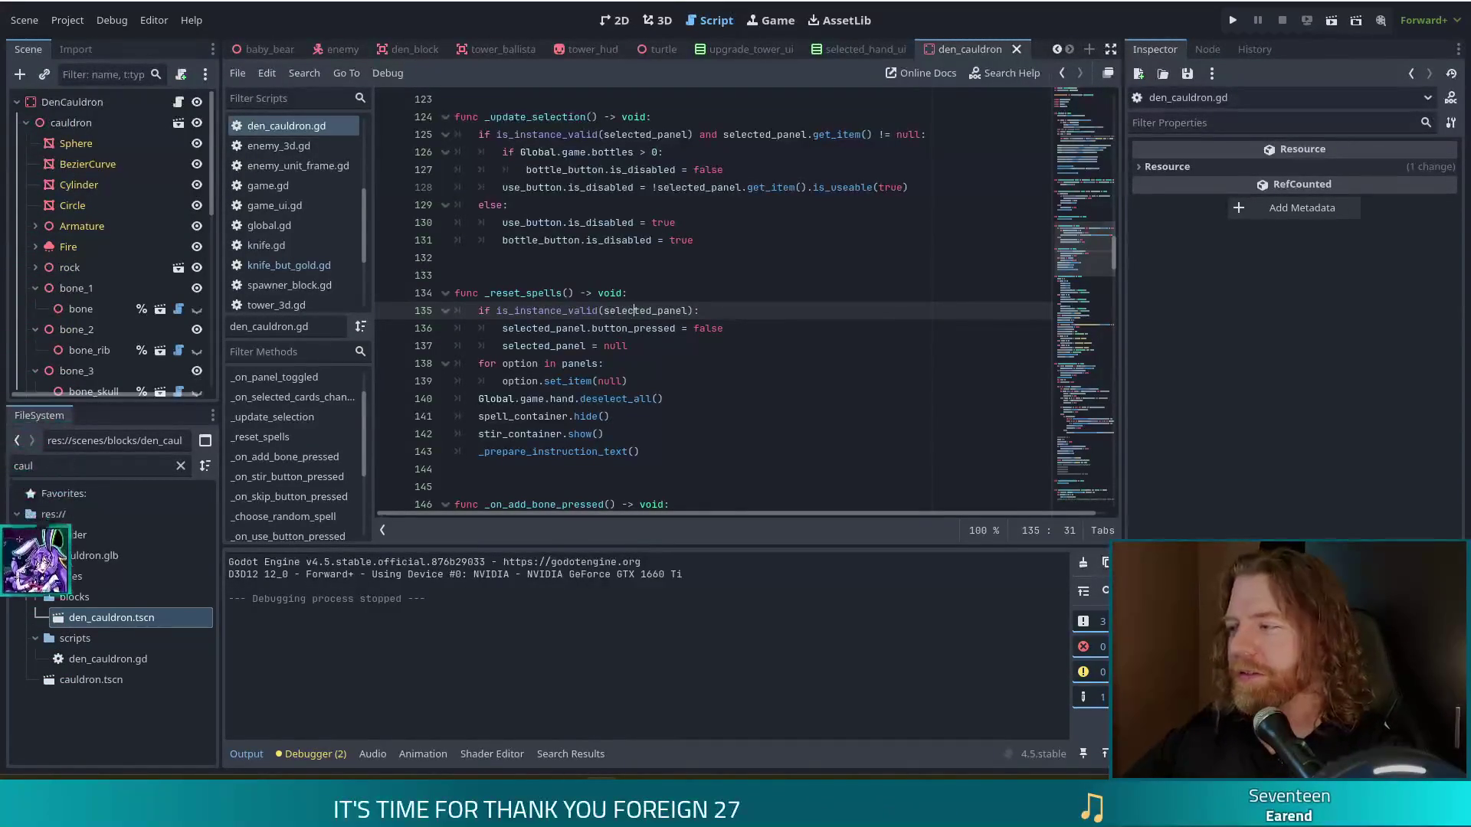
{"action": "left_click_drag", "start_coordinate": [610, 346], "coordinate": [637, 328]}
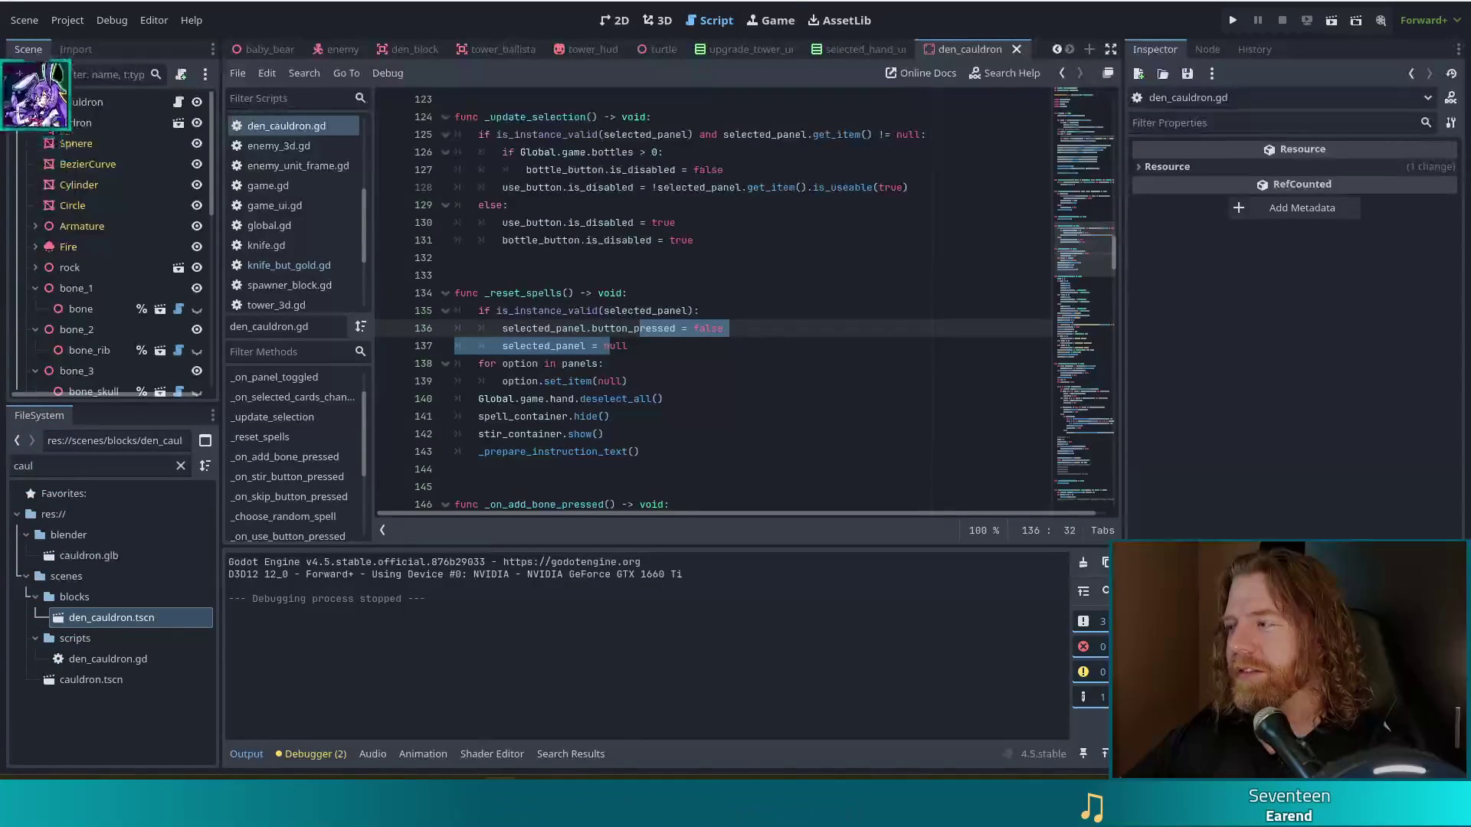
{"action": "key", "text": "End"}
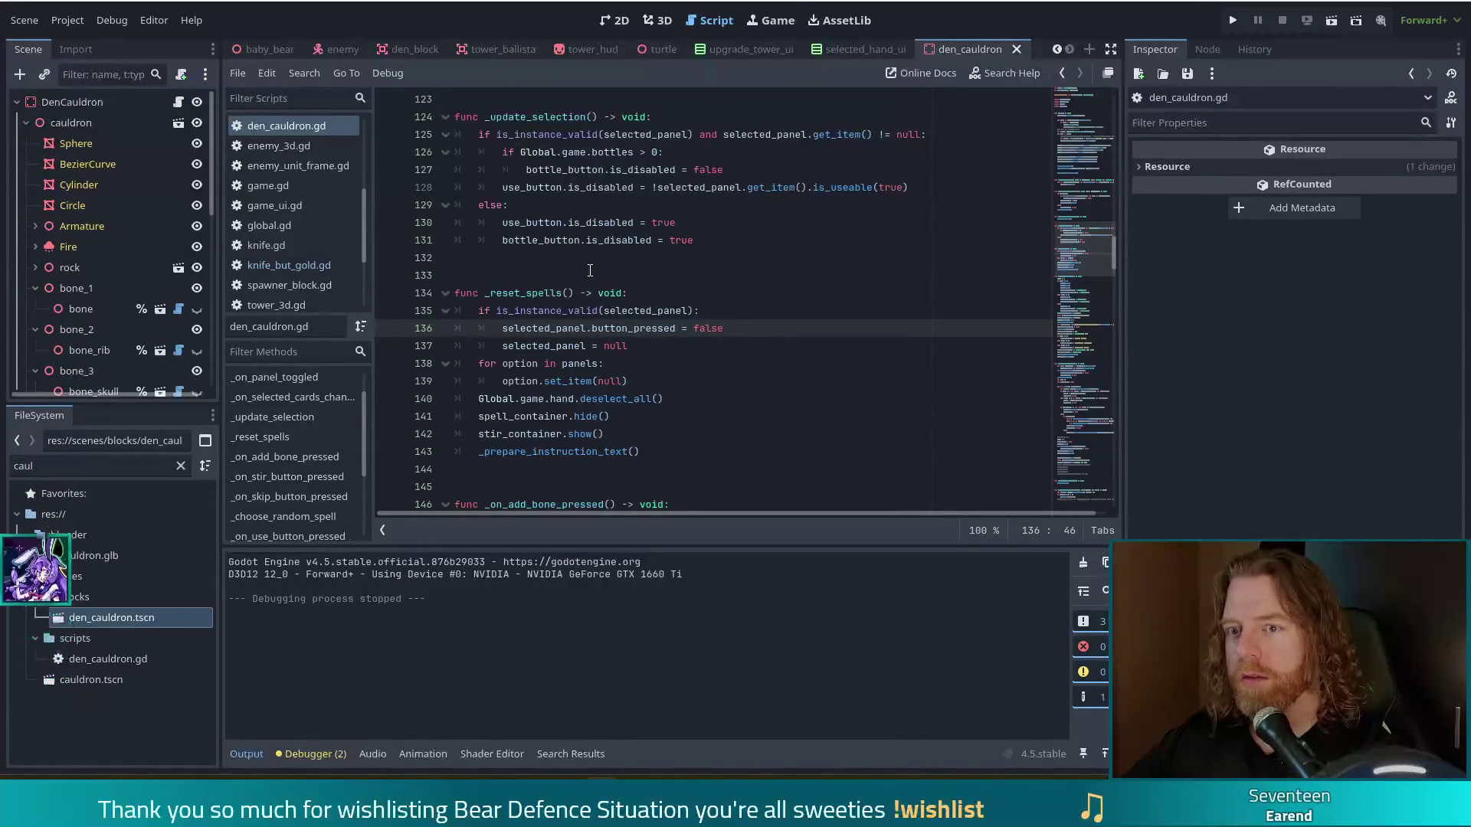
{"action": "left_click", "coordinate": [37, 466]}
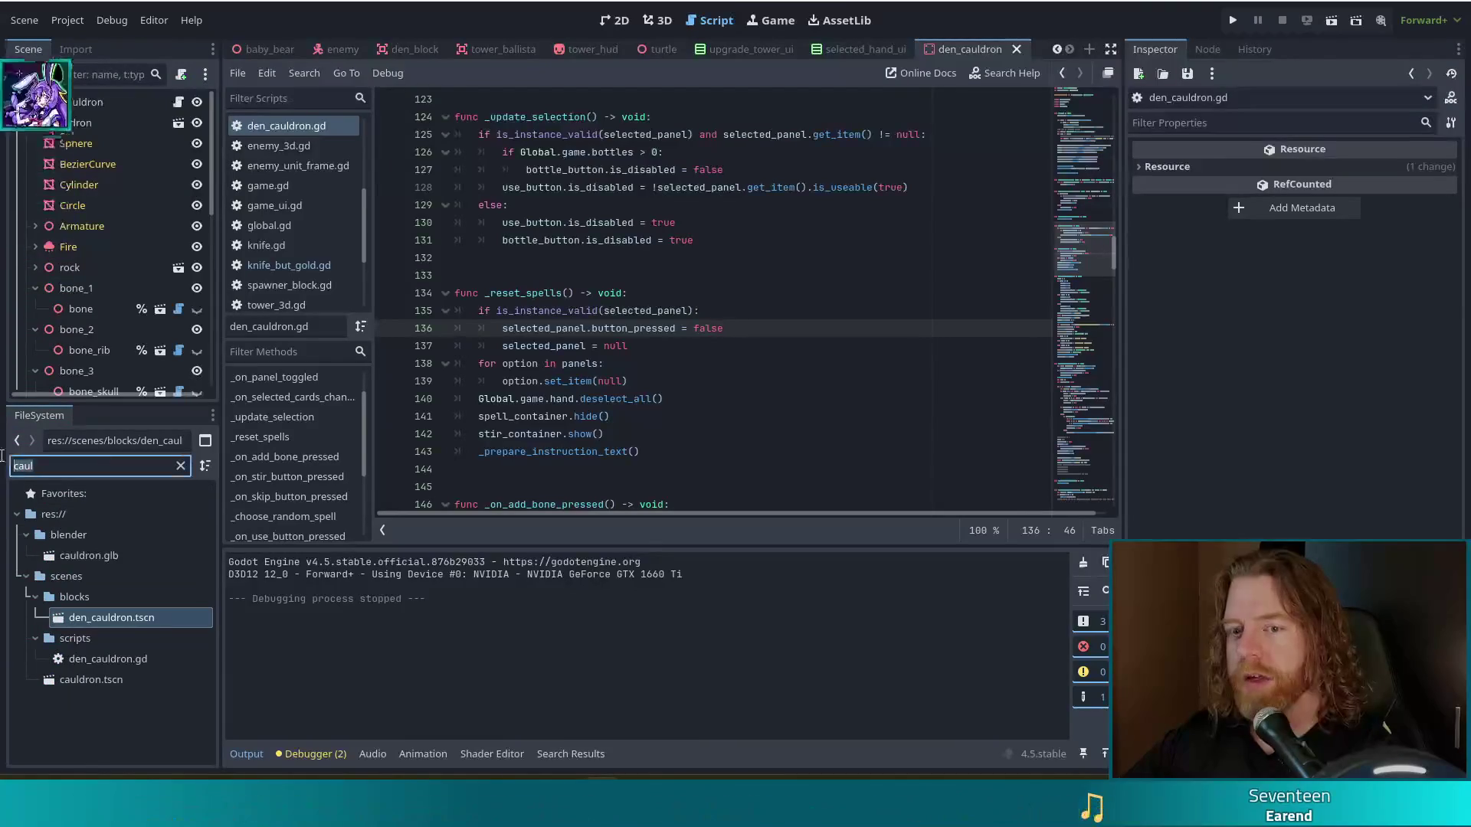
Step: Filter the FileSystem by 'wishing' and open scripts/den_wishing_well.gd in the script editor
{"action": "key", "text": "ctrl+a"}
{"action": "type", "text": "wish"}
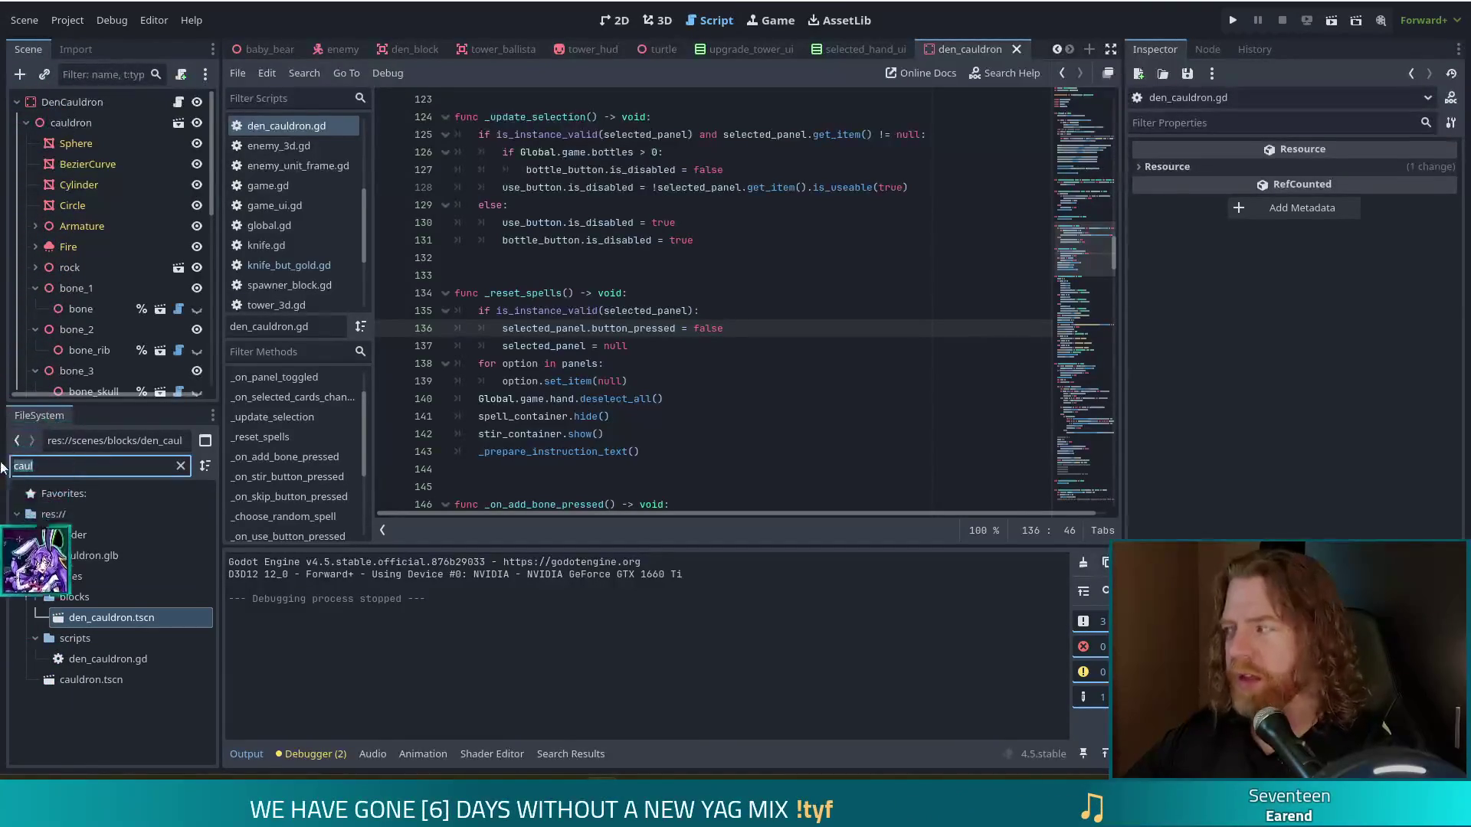
{"action": "type", "text": "ing_well"}
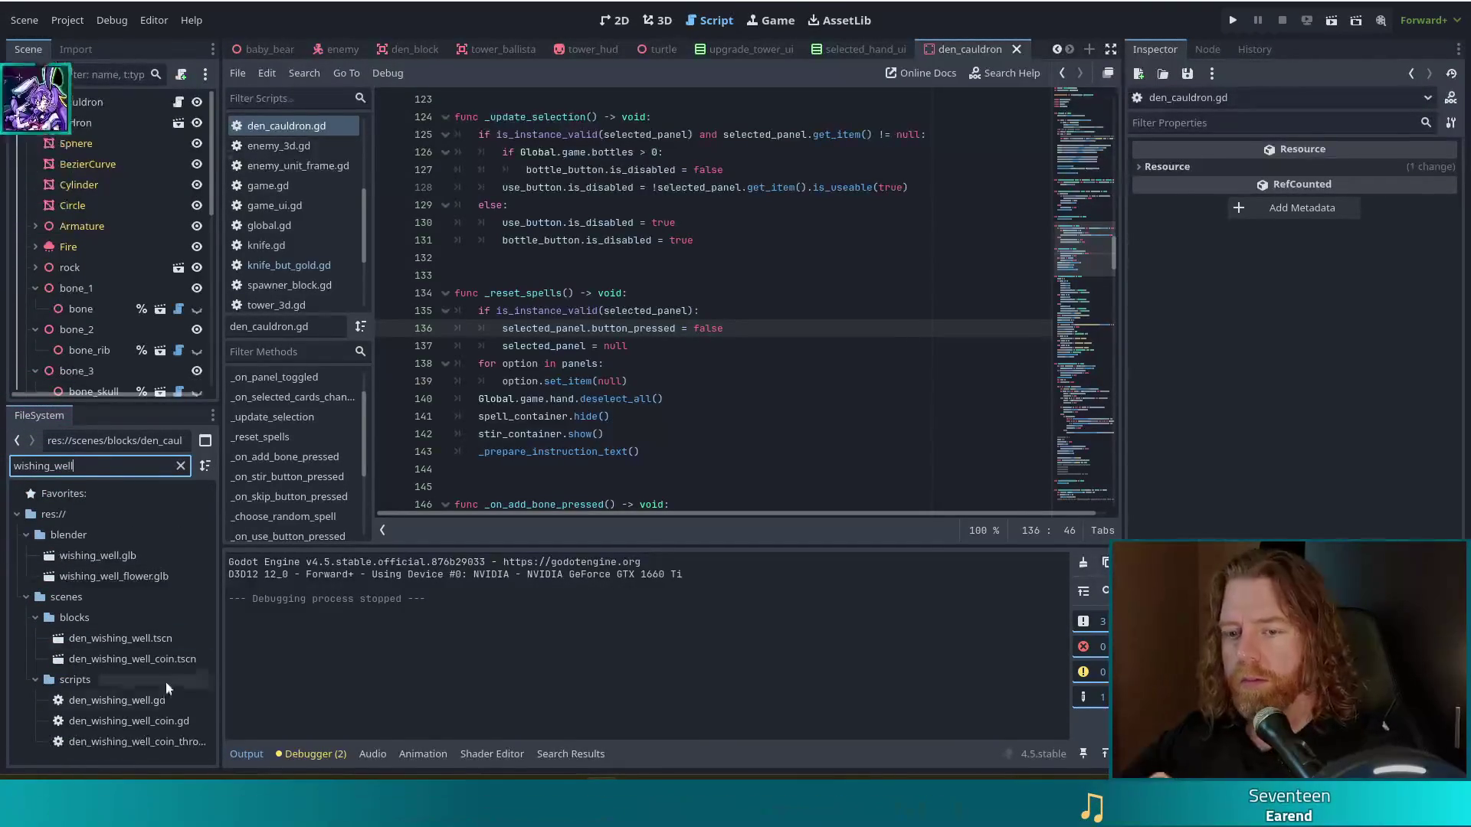
{"action": "left_click", "coordinate": [145, 701]}
{"action": "double_click", "coordinate": [144, 701]}
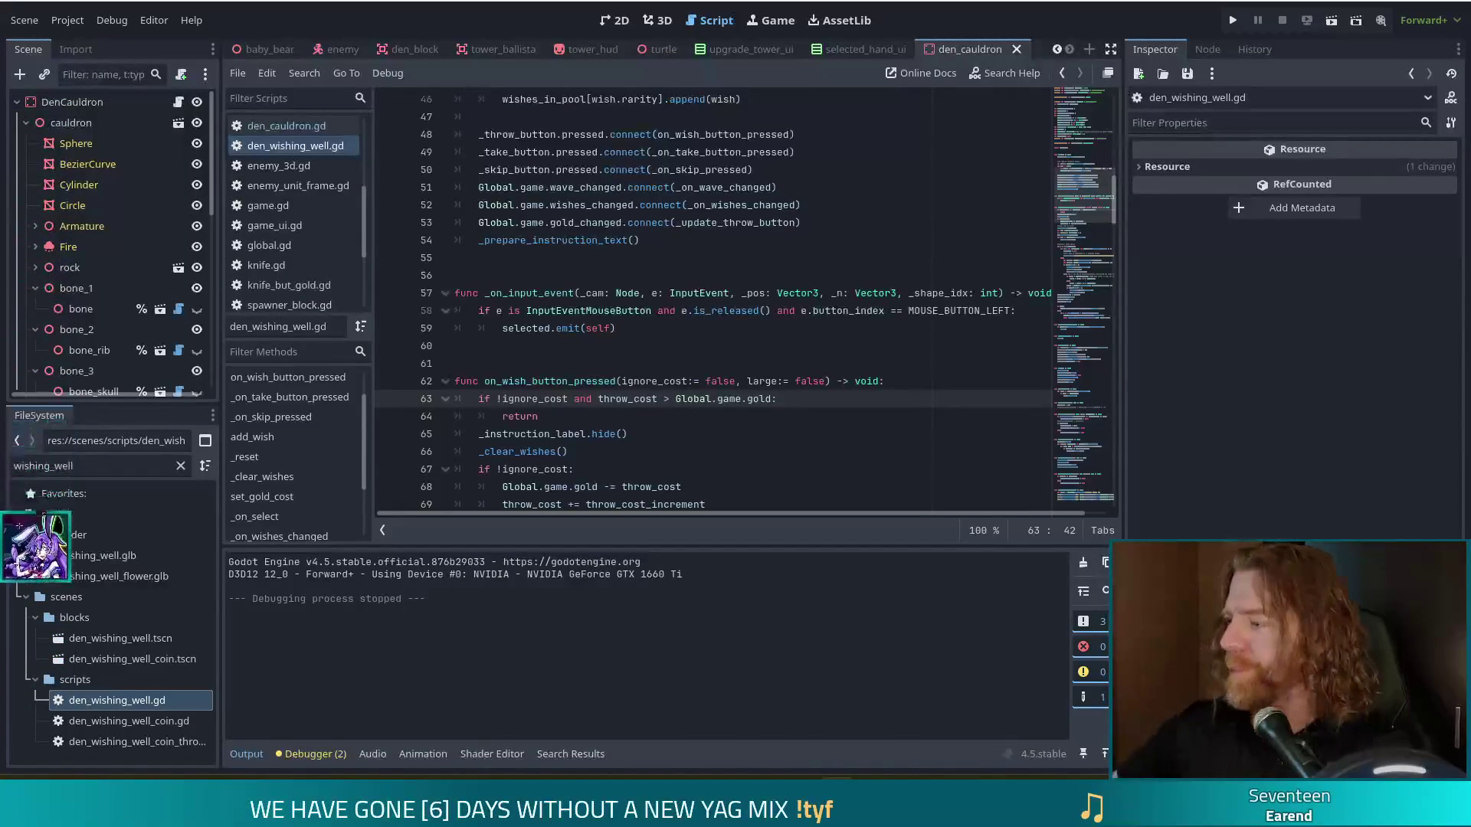
{"action": "left_click", "coordinate": [918, 329]}
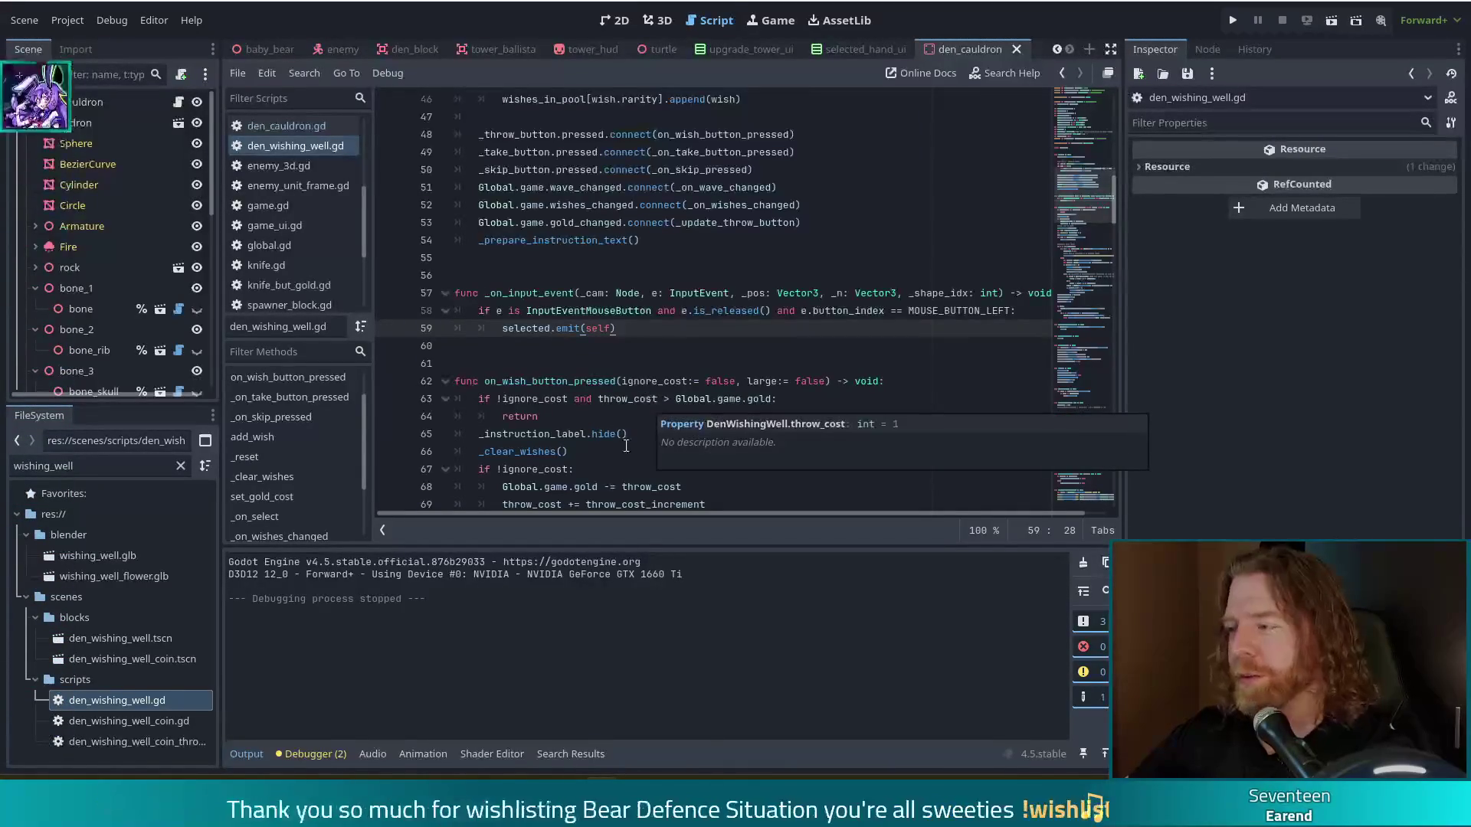
{"action": "mouse_move", "coordinate": [637, 158]}
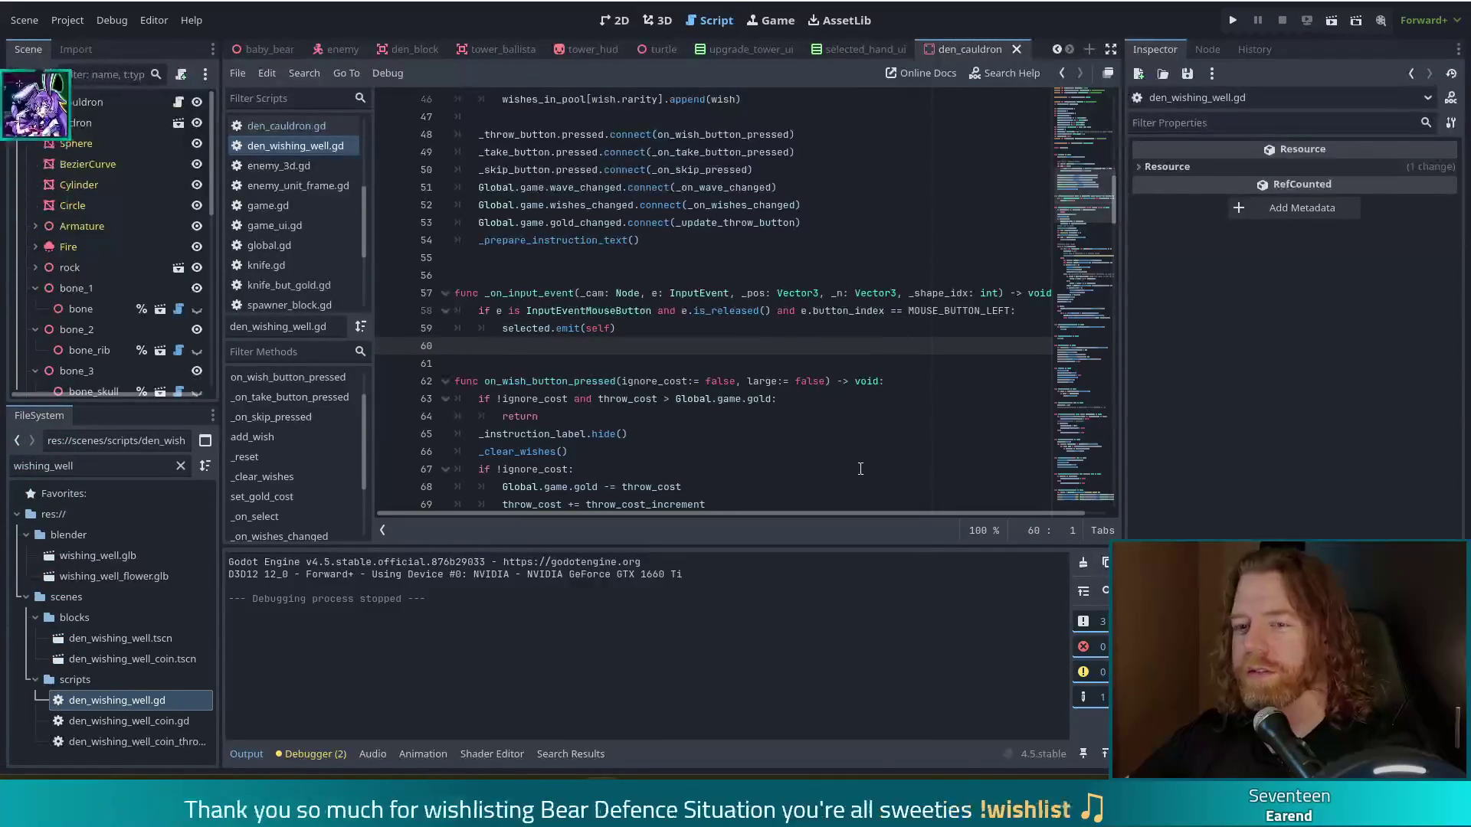
Step: Search den_wishing_well.gd for '[hr', find no match, and clear the search text
{"action": "scroll", "coordinate": [796, 331], "scroll_direction": "down", "scroll_amount": 10}
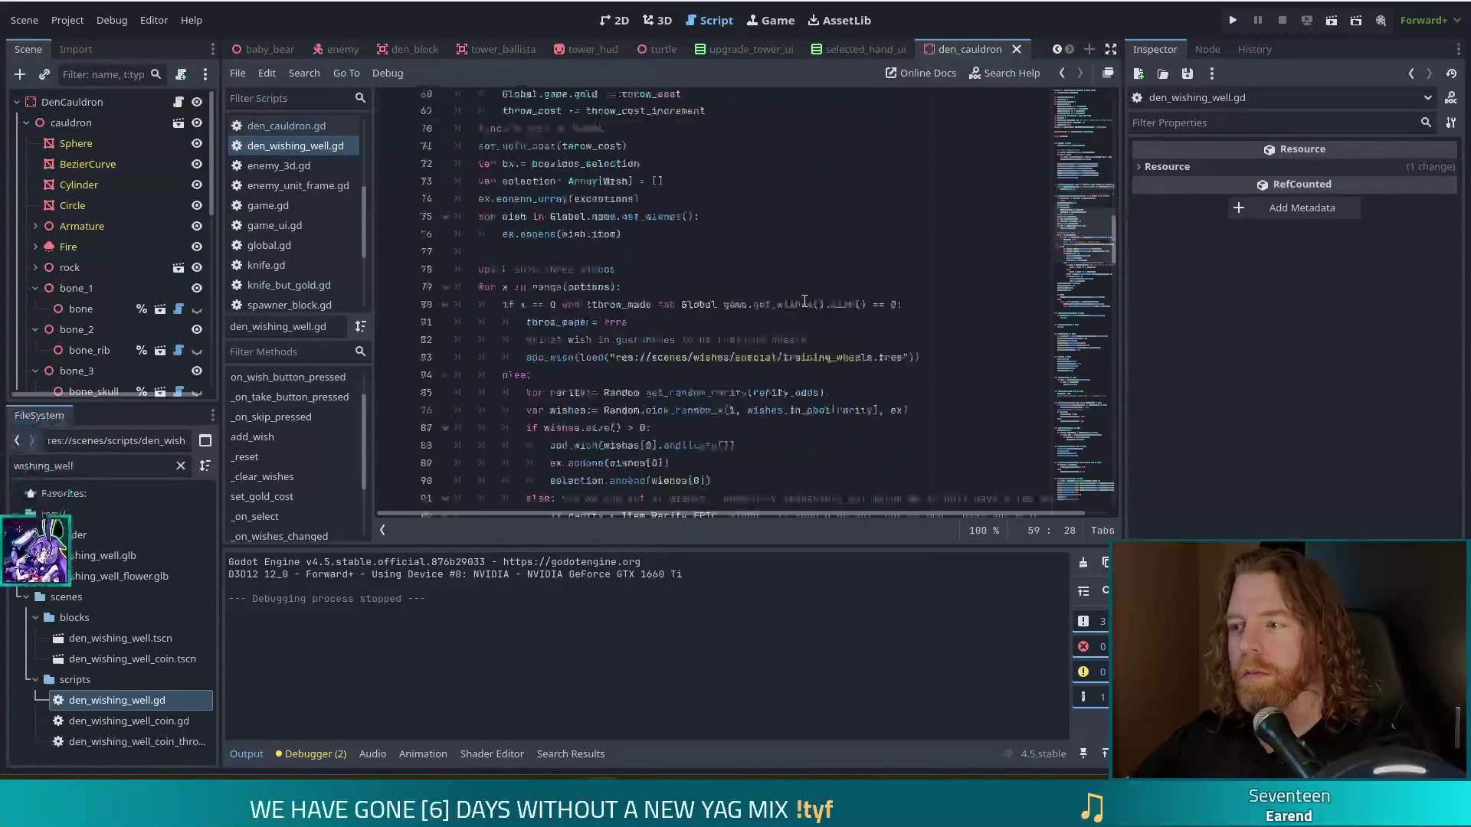
{"action": "left_click", "coordinate": [848, 242]}
{"action": "key", "text": "ctrl+f"}
{"action": "type", "text": "hr"}
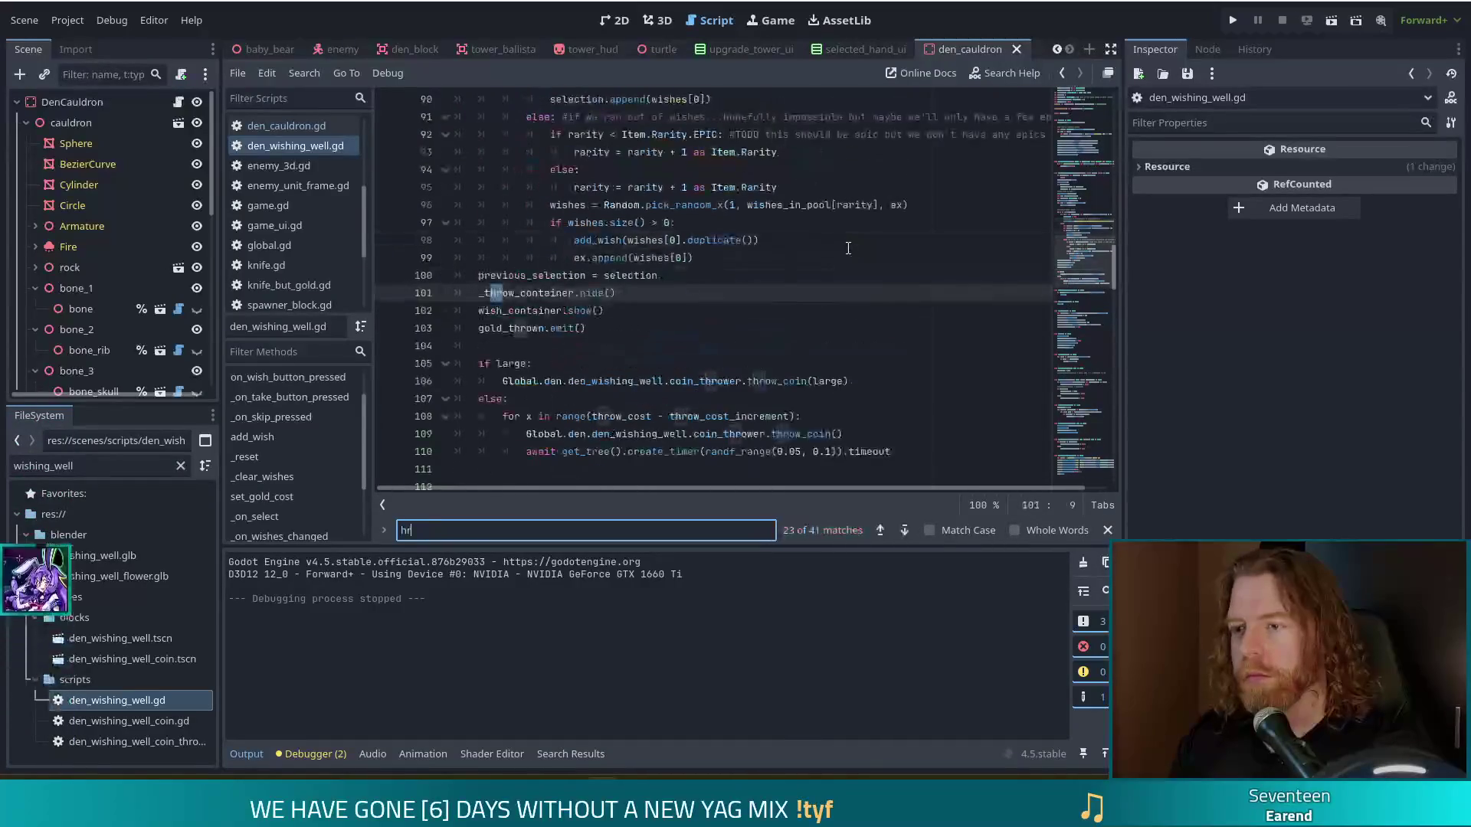
{"action": "key", "text": "Home"}
{"action": "type", "text": "["}
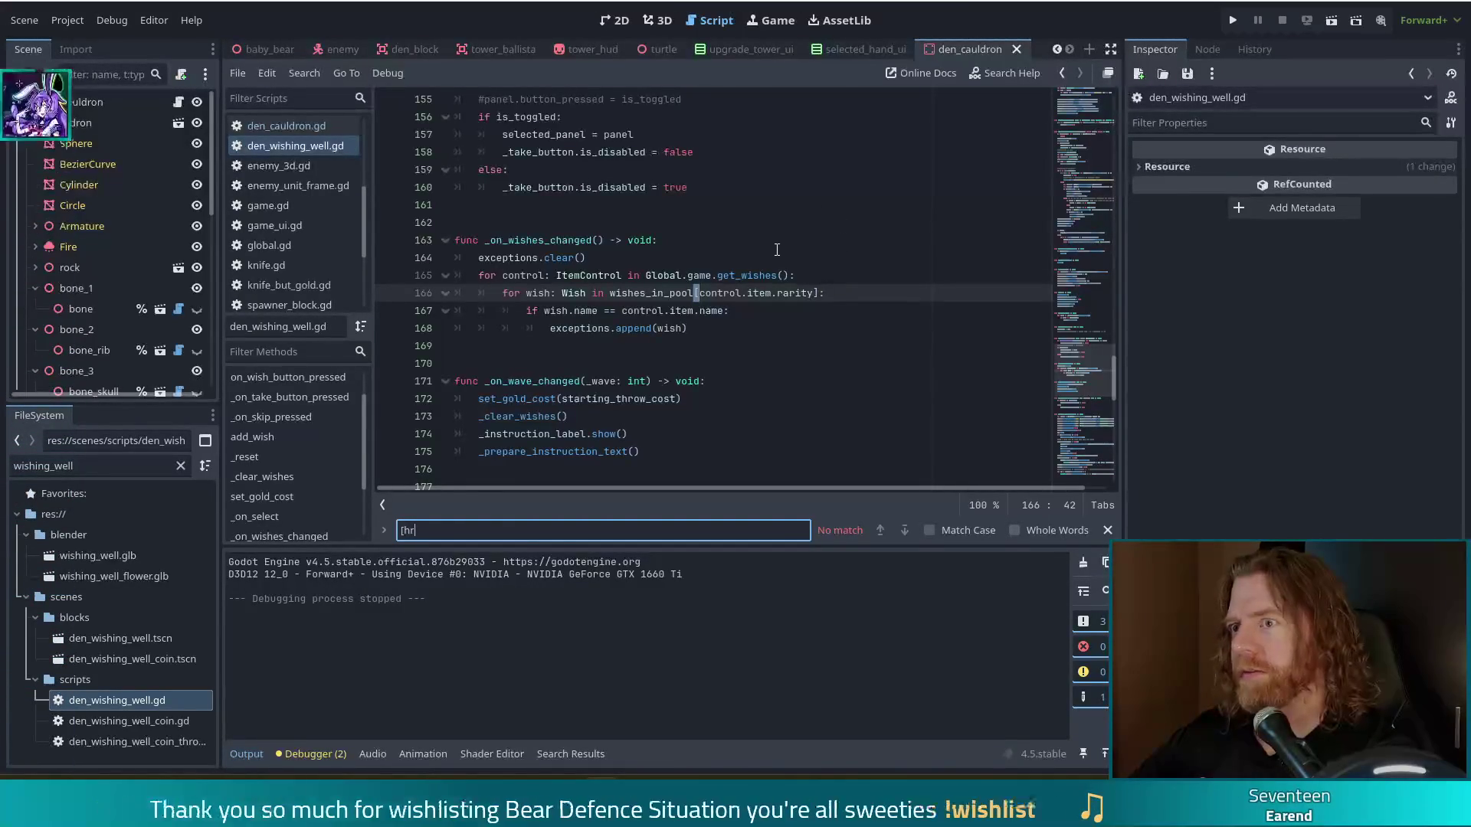
{"action": "left_click", "coordinate": [755, 292]}
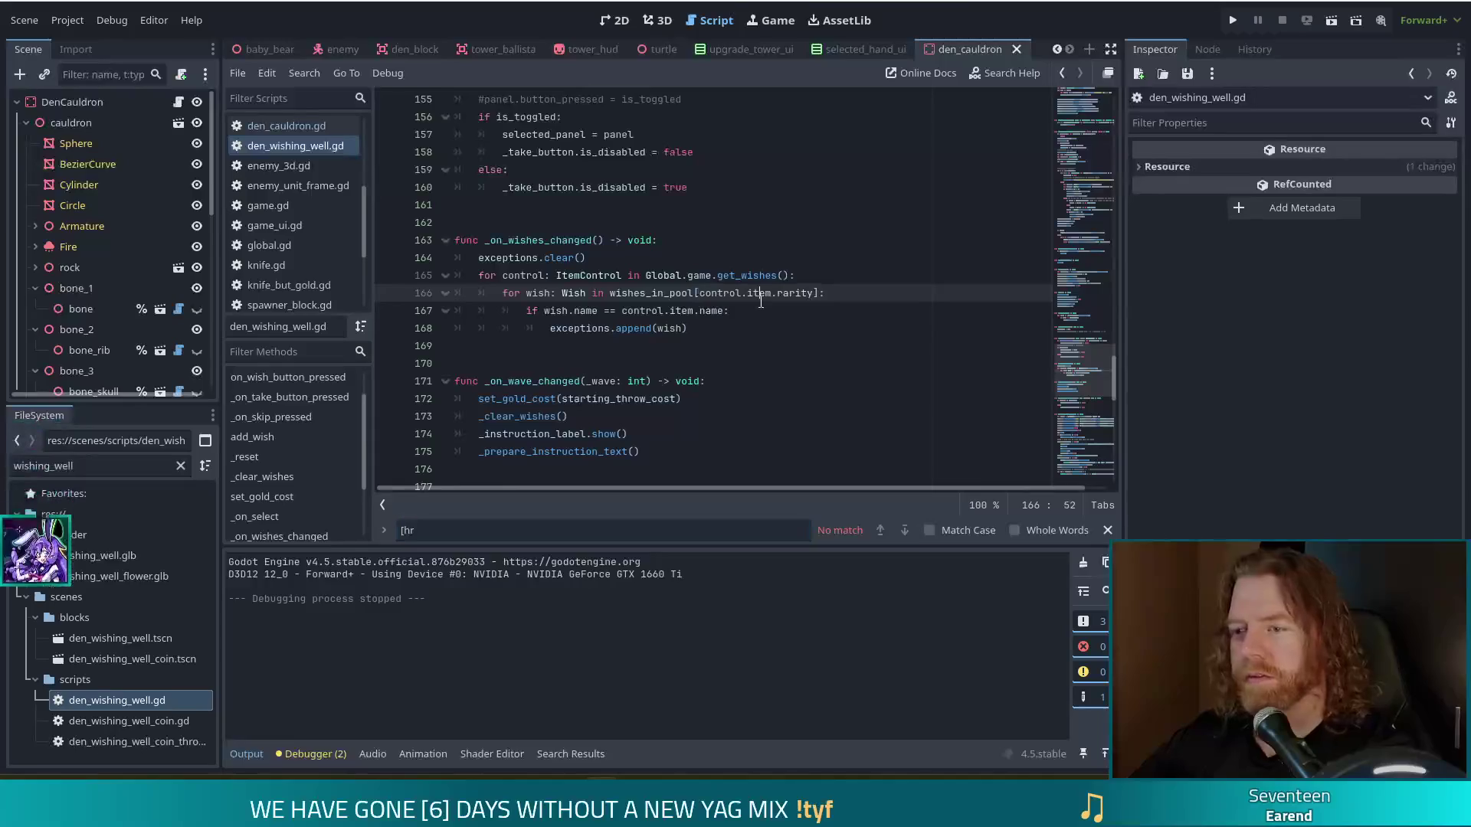
{"action": "key", "text": "ctrl+f"}
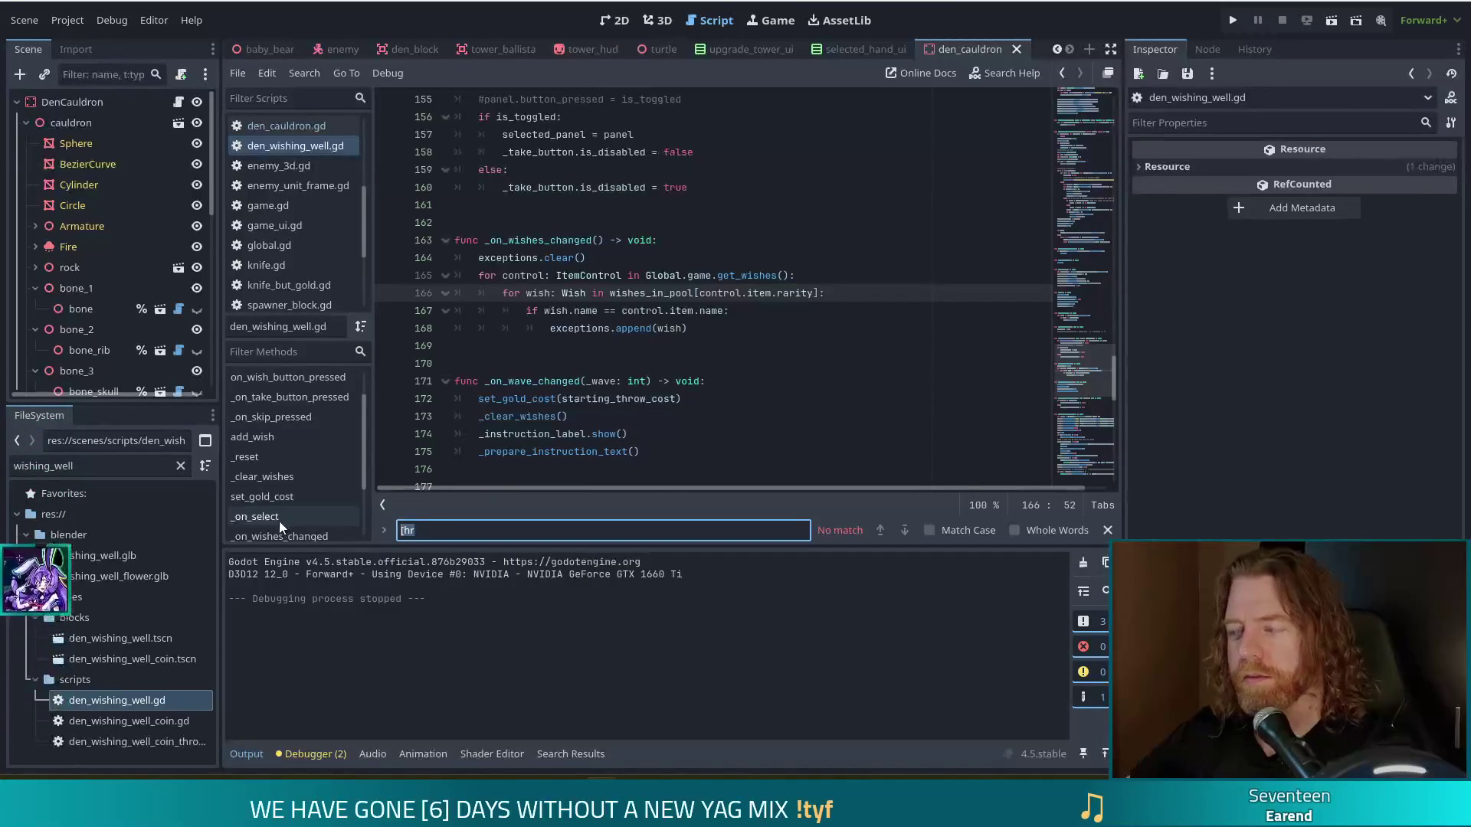
{"action": "key", "text": "BackSpace"}
{"action": "key", "text": "BackSpace"}
{"action": "key", "text": "BackSpace"}
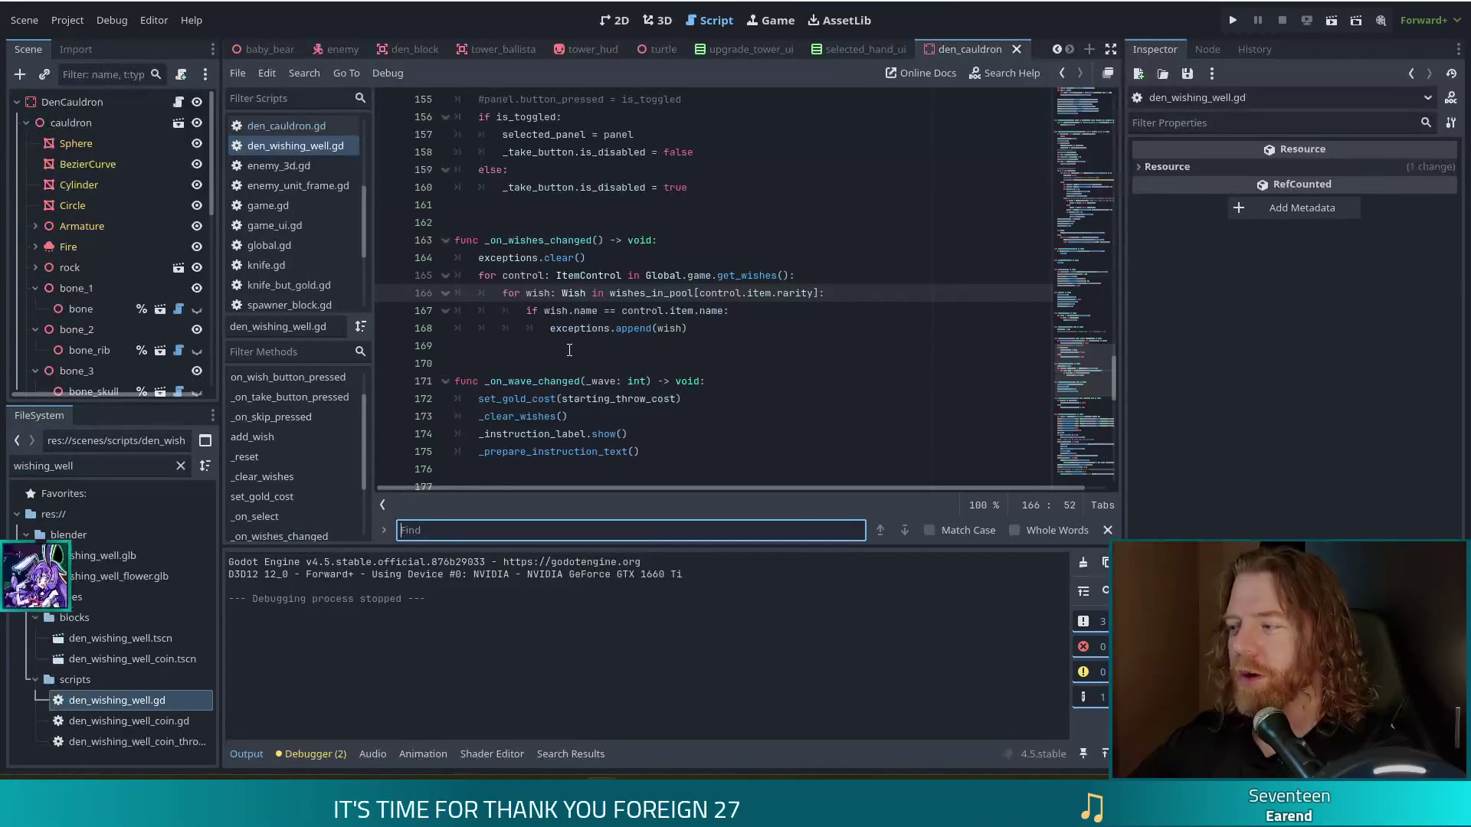
{"action": "mouse_move", "coordinate": [577, 327]}
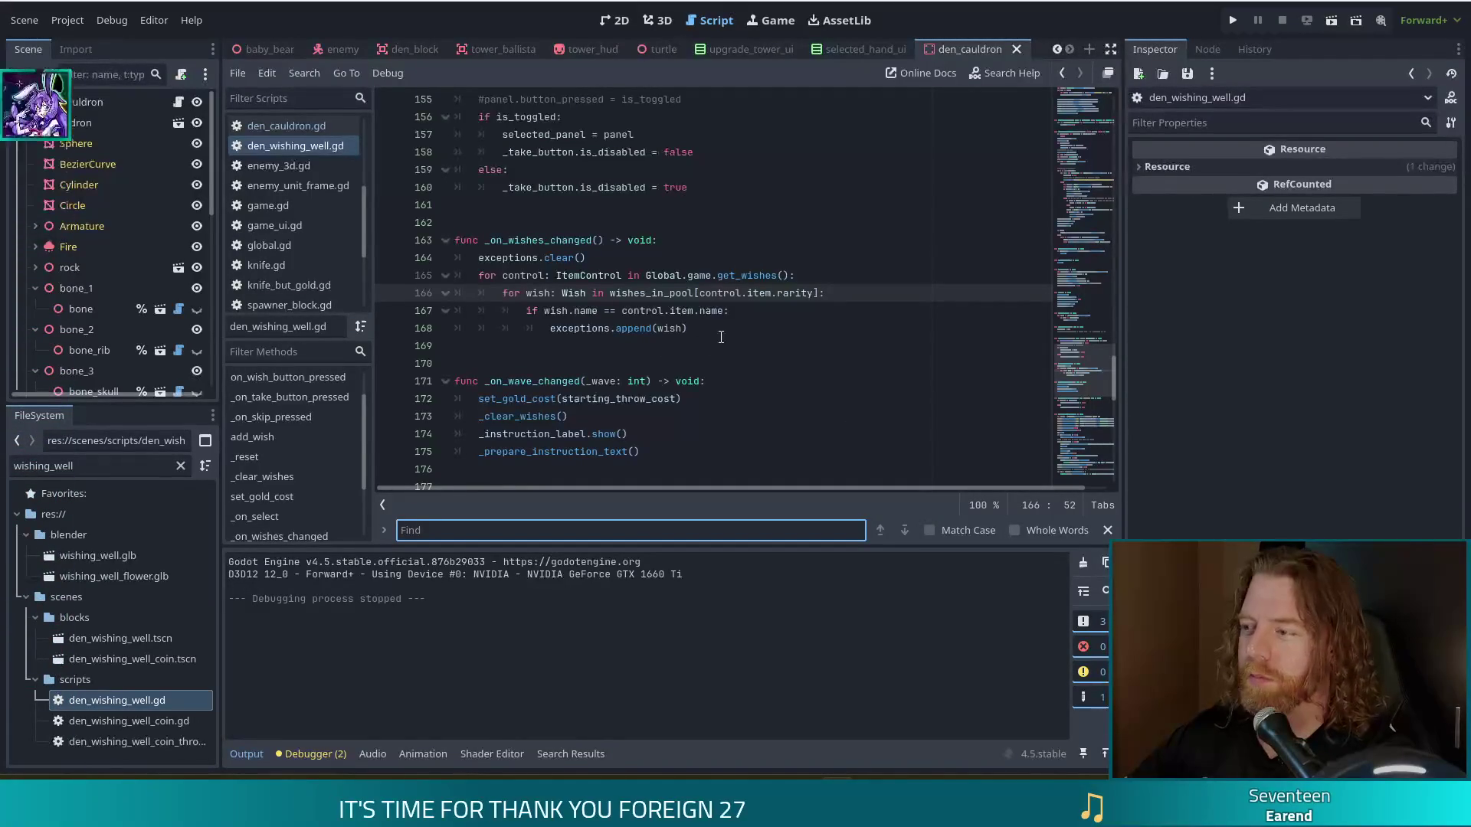
{"action": "left_click", "coordinate": [629, 348]}
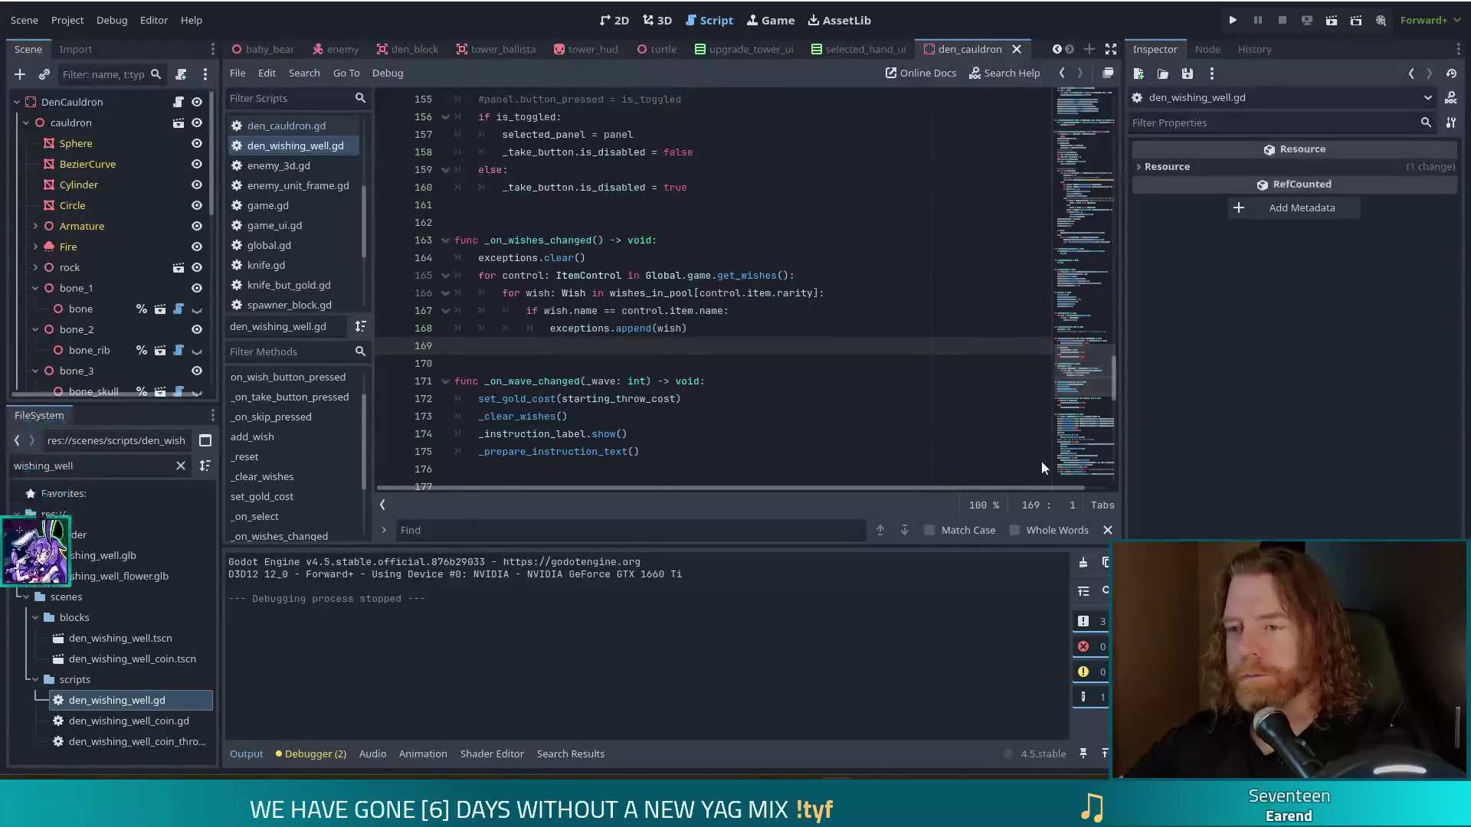
{"action": "left_click", "coordinate": [717, 406]}
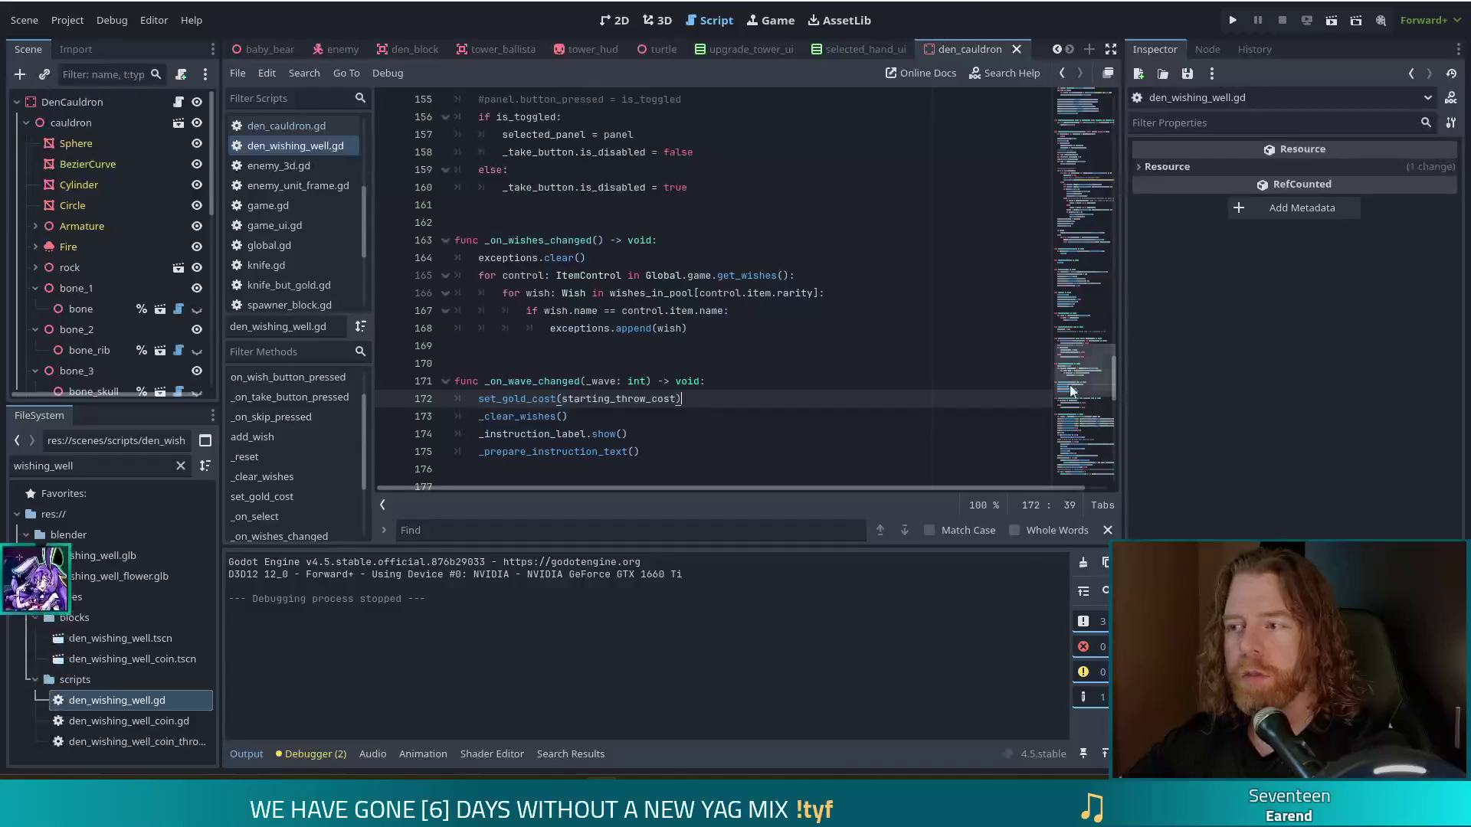
Step: Scroll to the end of den_wishing_well.gd and inspect the instruction text on lines 219–220
{"action": "left_click_drag", "start_coordinate": [1100, 374], "coordinate": [1077, 445]}
{"action": "left_click", "coordinate": [871, 395]}
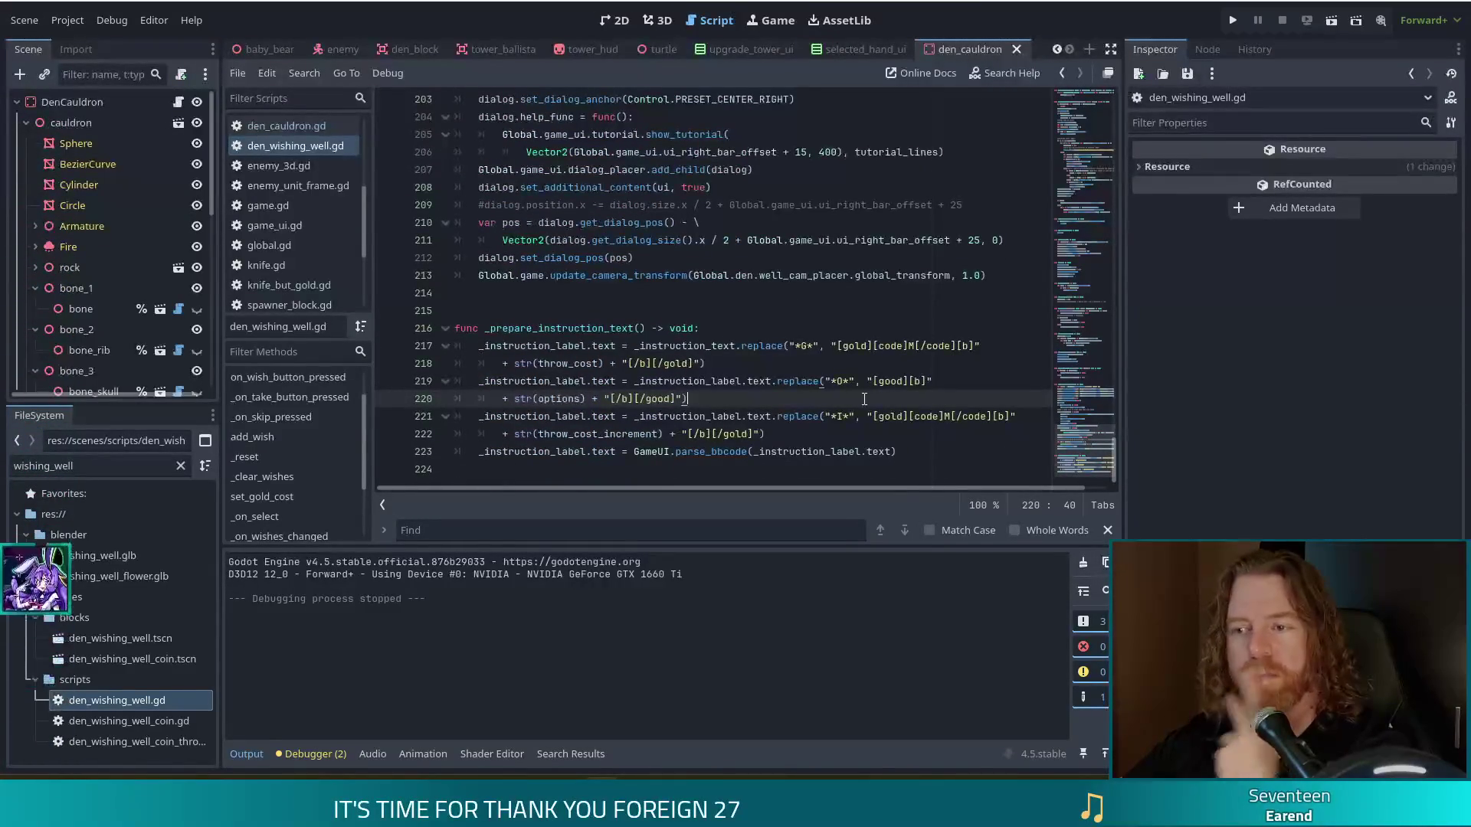
{"action": "left_click", "coordinate": [851, 387]}
{"action": "key", "text": "ctrl+shift+f"}
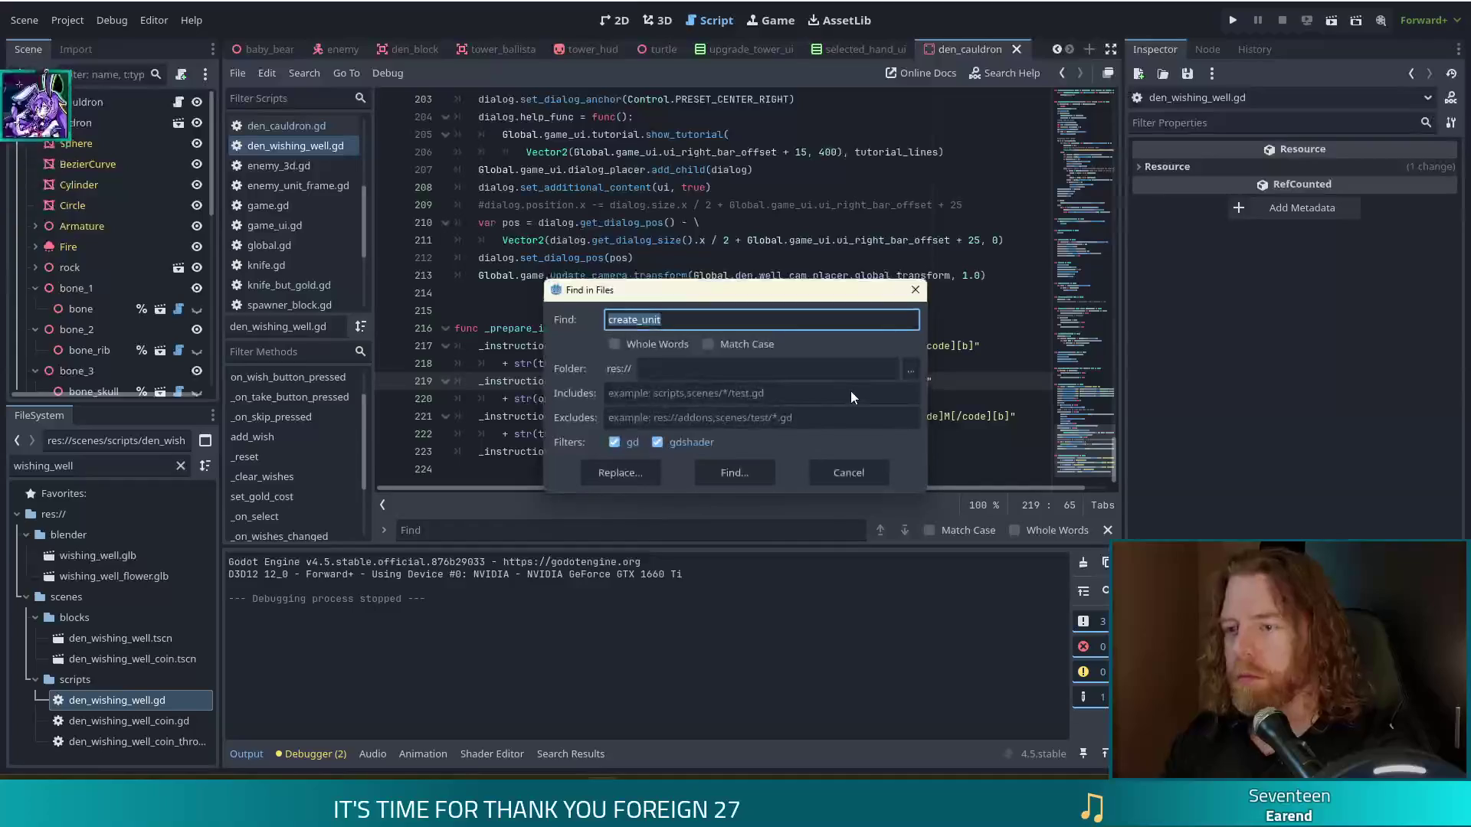
Step: Replace create_unit with [hr] as the project-wide Find in Files search term
{"action": "type", "text": "["}
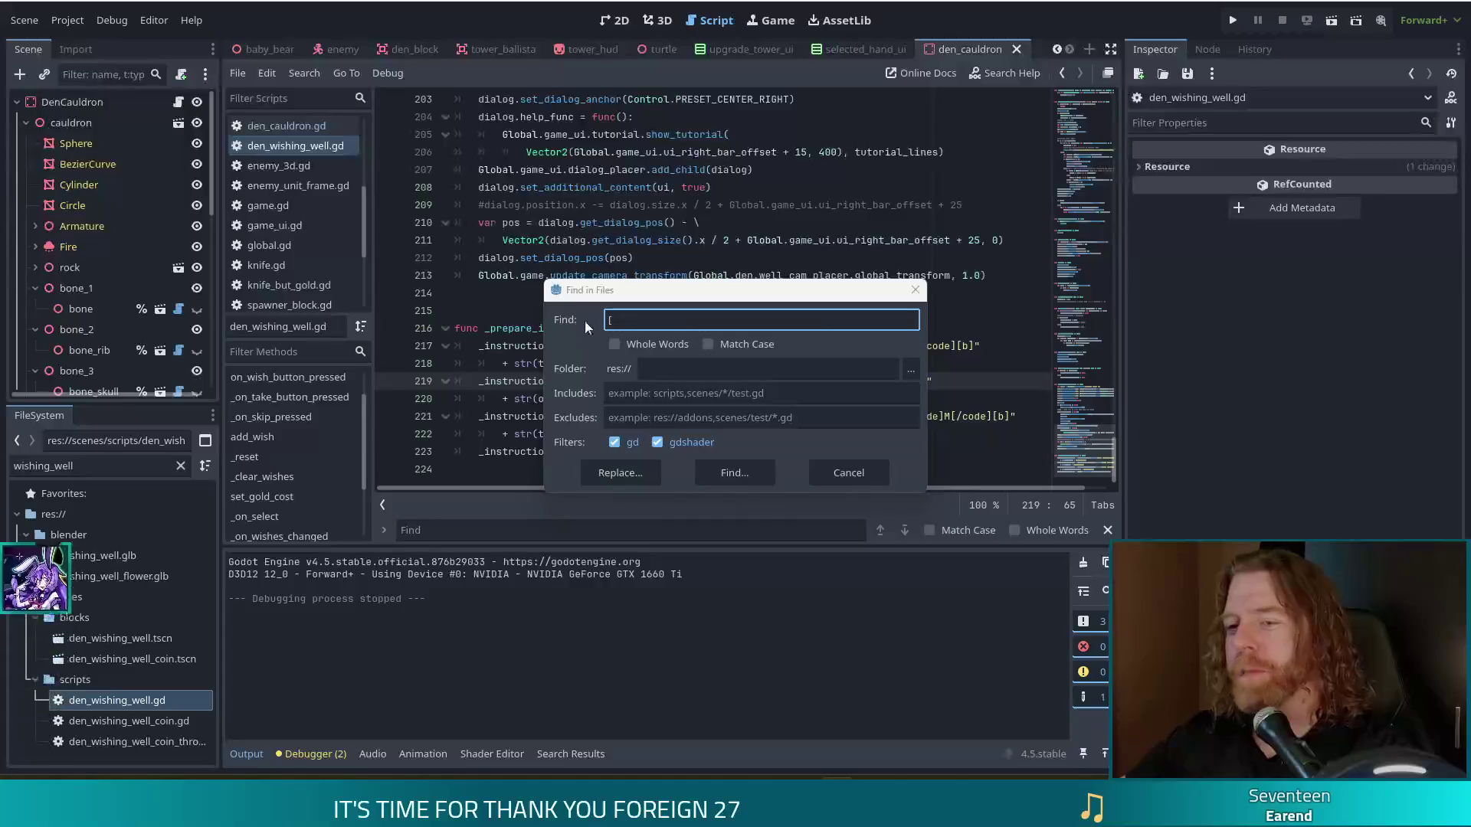
{"action": "type", "text": "]"}
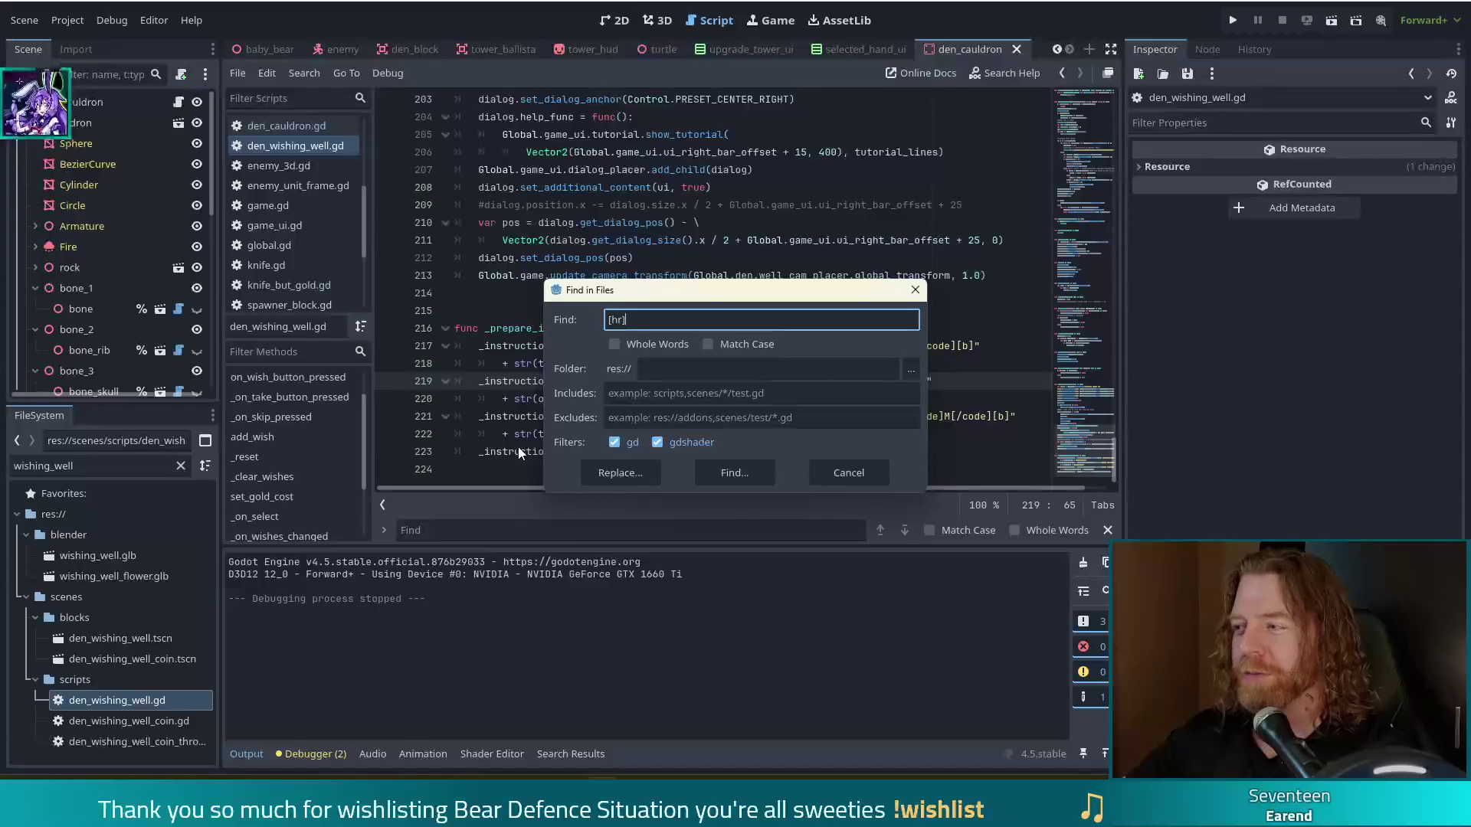
Step: Search the project for [hr], make panel_option.gd line 68 replace it with a space, and save
{"action": "left_click", "coordinate": [731, 471]}
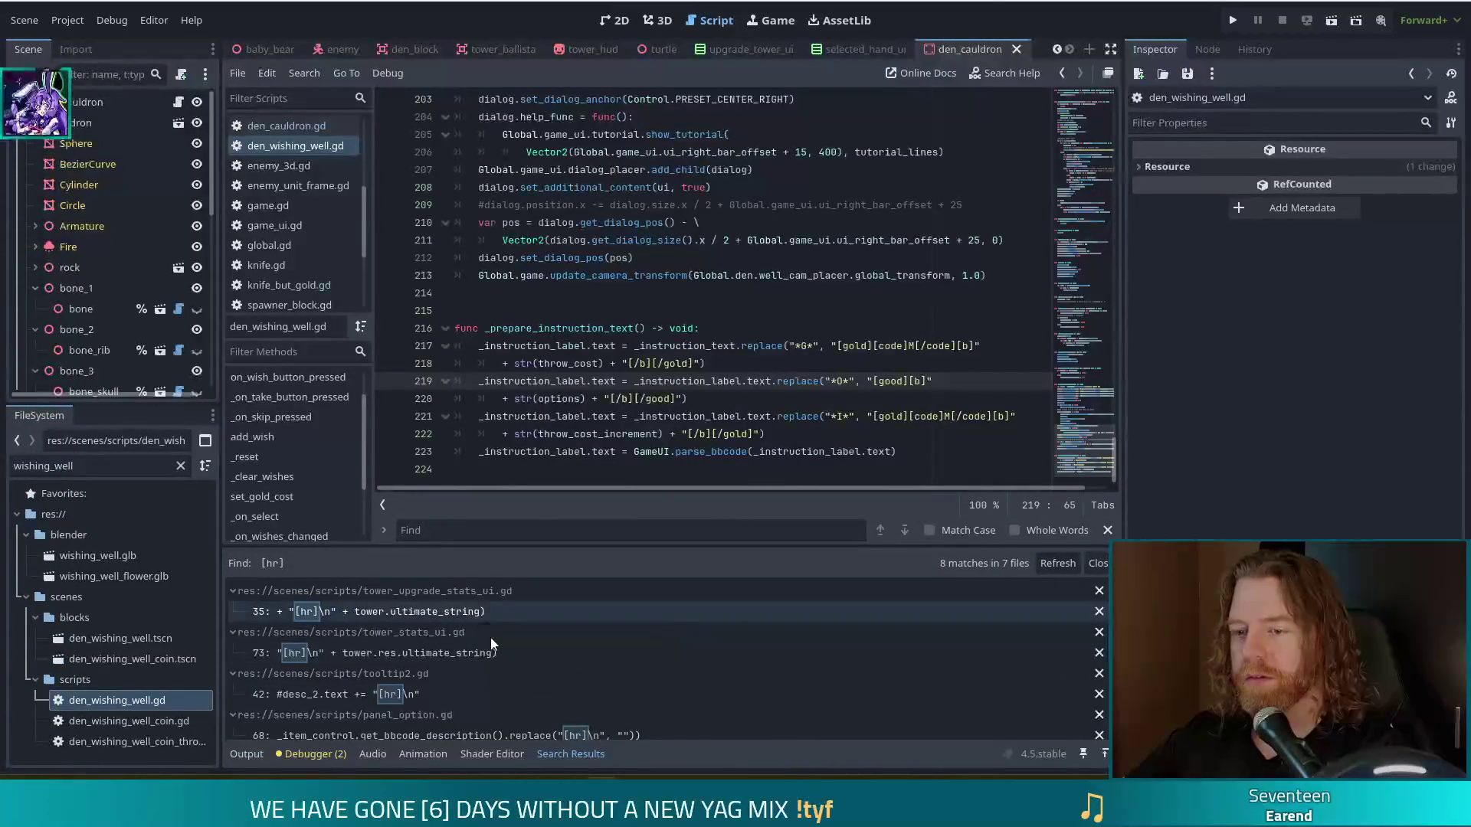
{"action": "scroll", "coordinate": [536, 648], "scroll_direction": "down", "scroll_amount": 2}
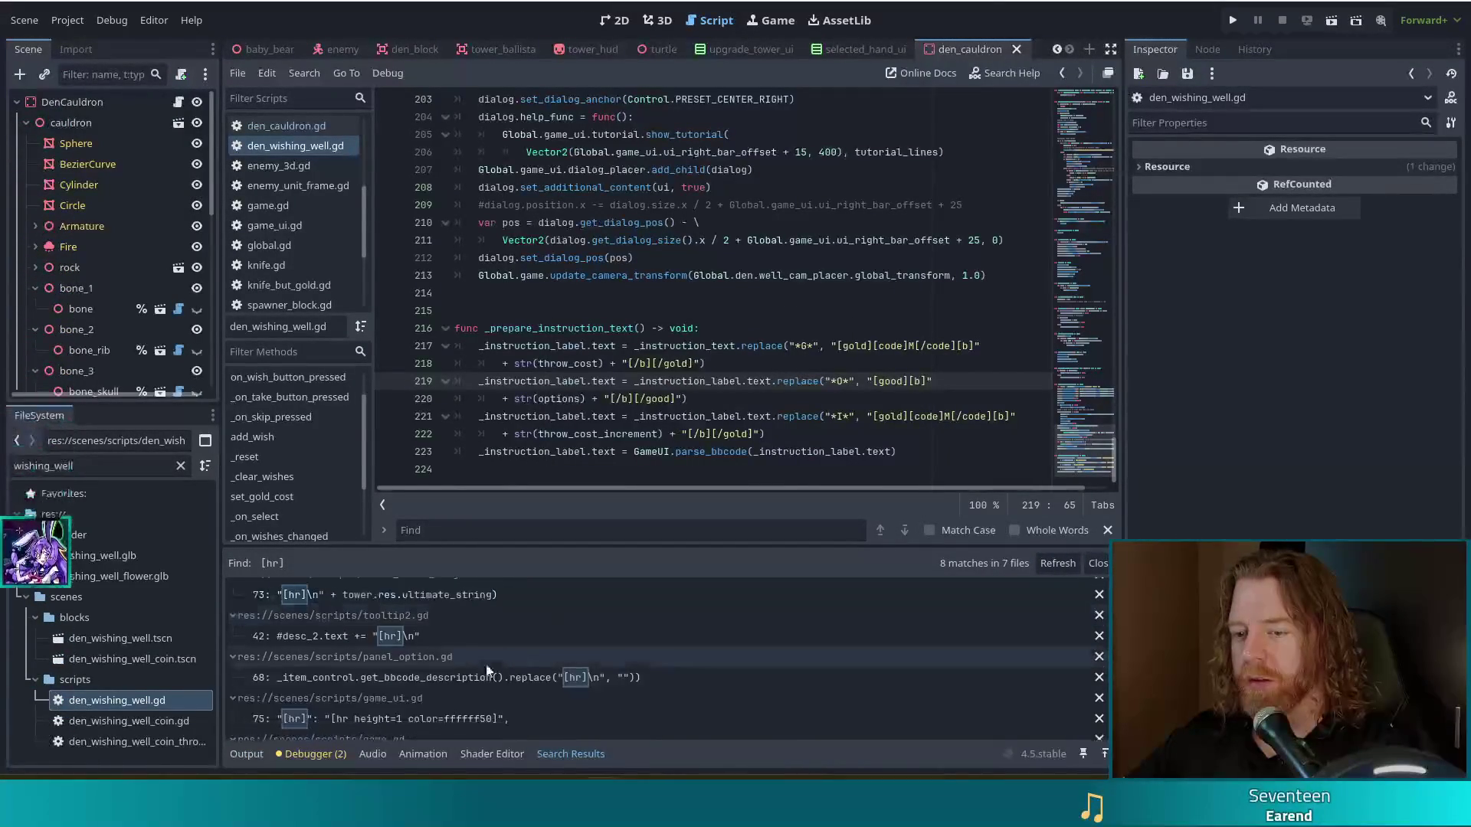
{"action": "left_click", "coordinate": [465, 678]}
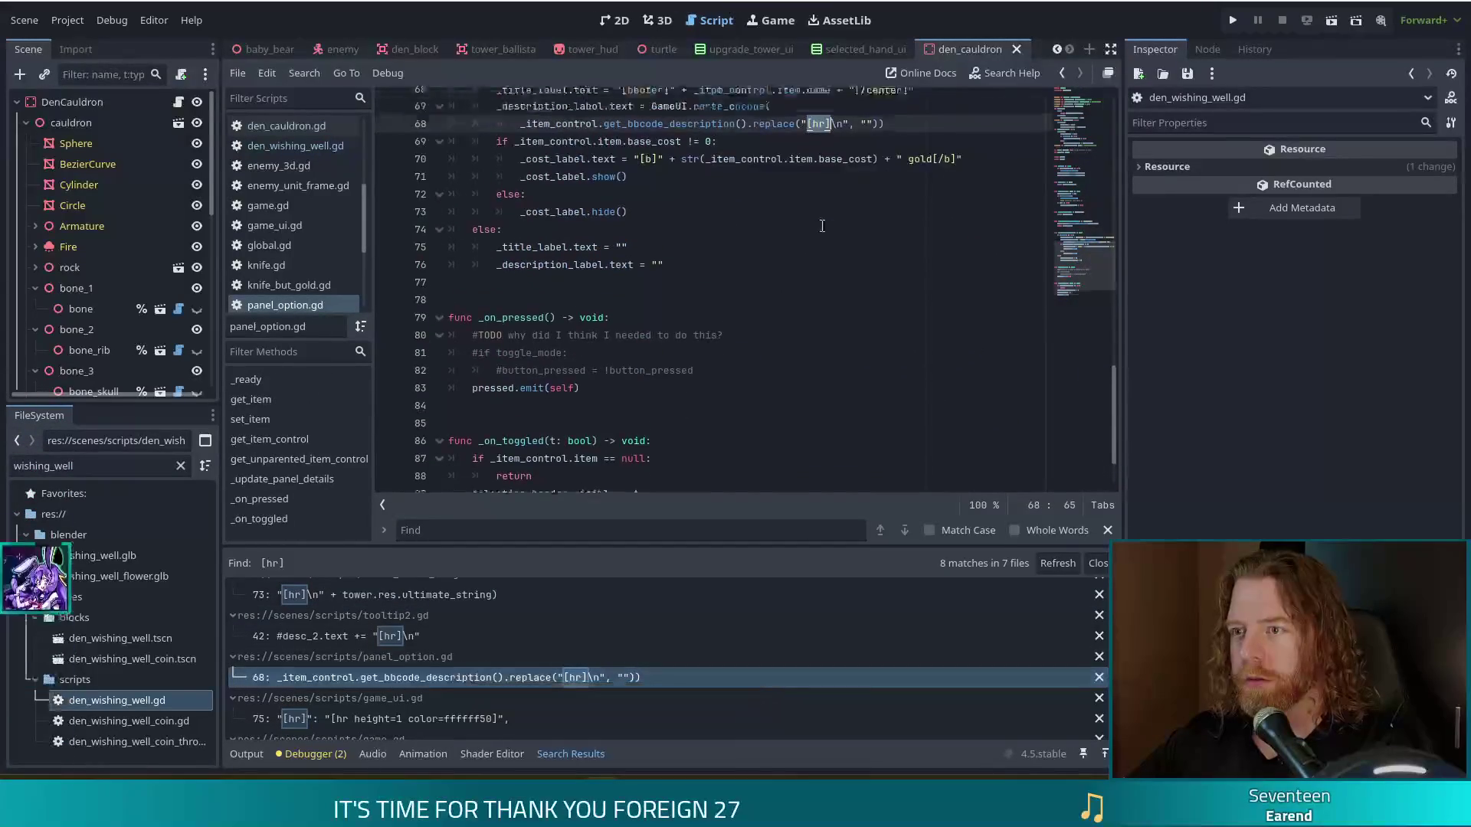
{"action": "scroll", "coordinate": [785, 316], "scroll_direction": "down", "scroll_amount": 1}
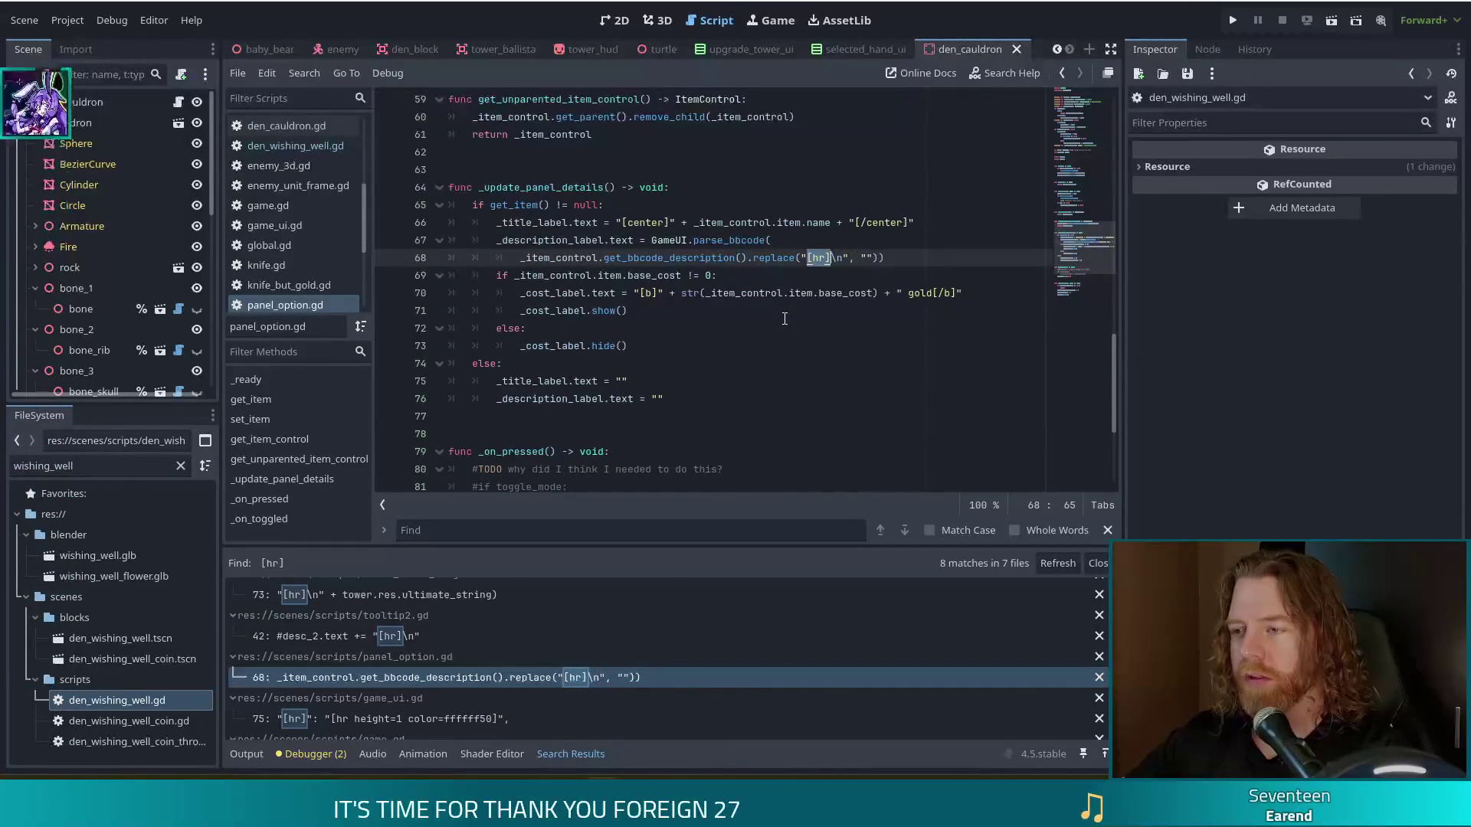
{"action": "left_click", "coordinate": [870, 257]}
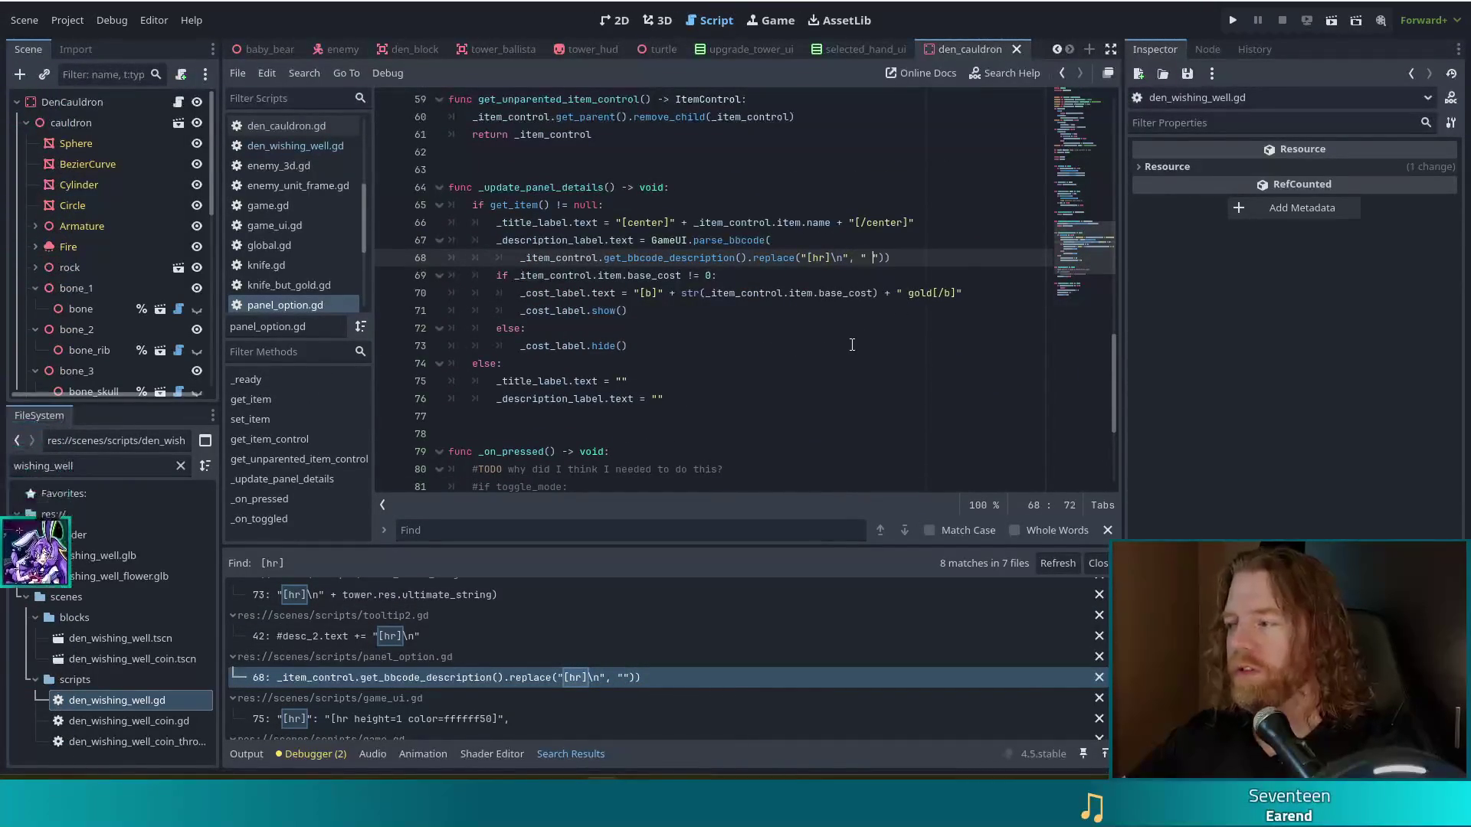
{"action": "key", "text": "ctrl+s"}
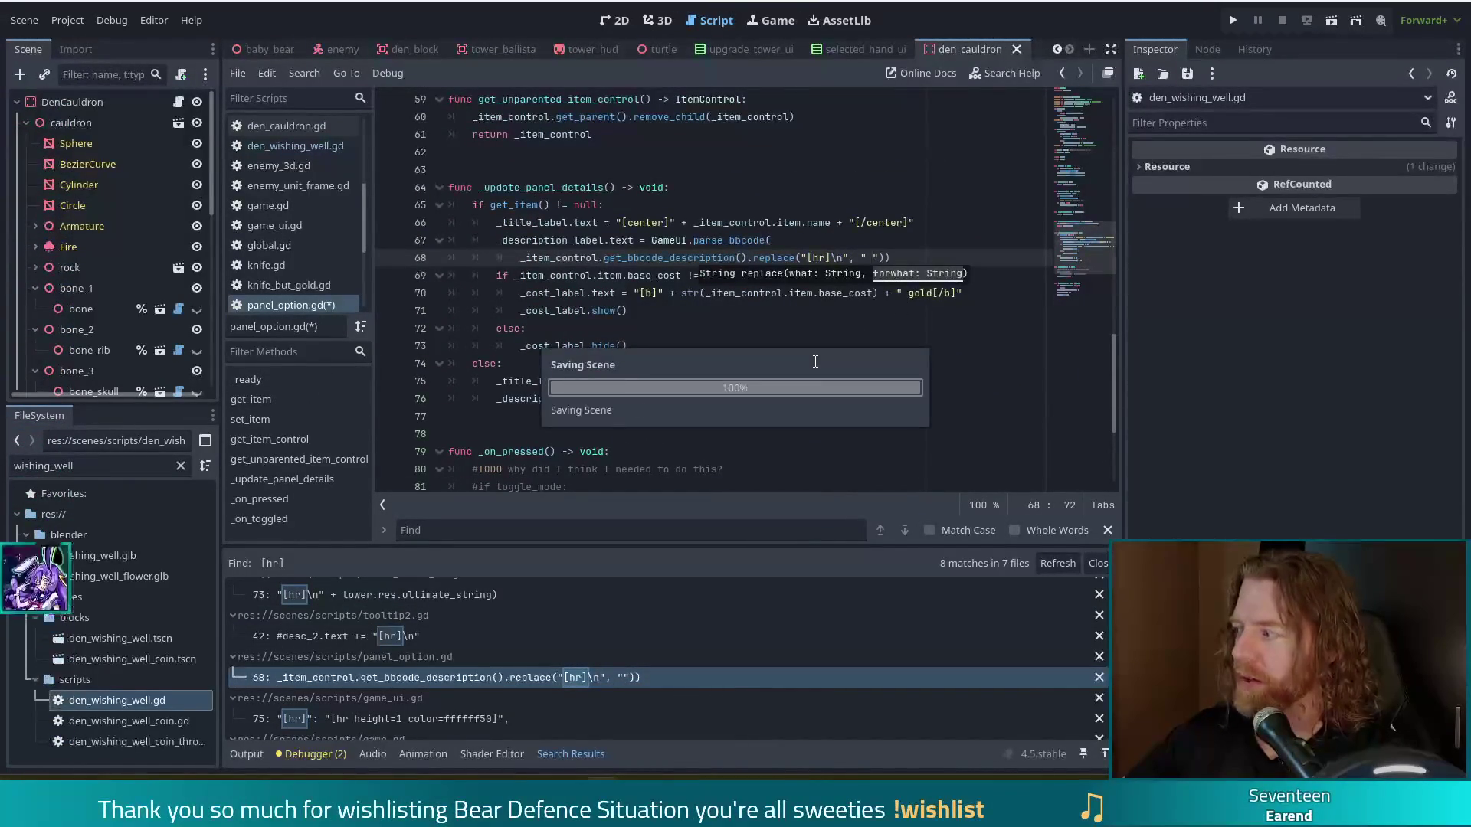
{"action": "left_click", "coordinate": [111, 466]}
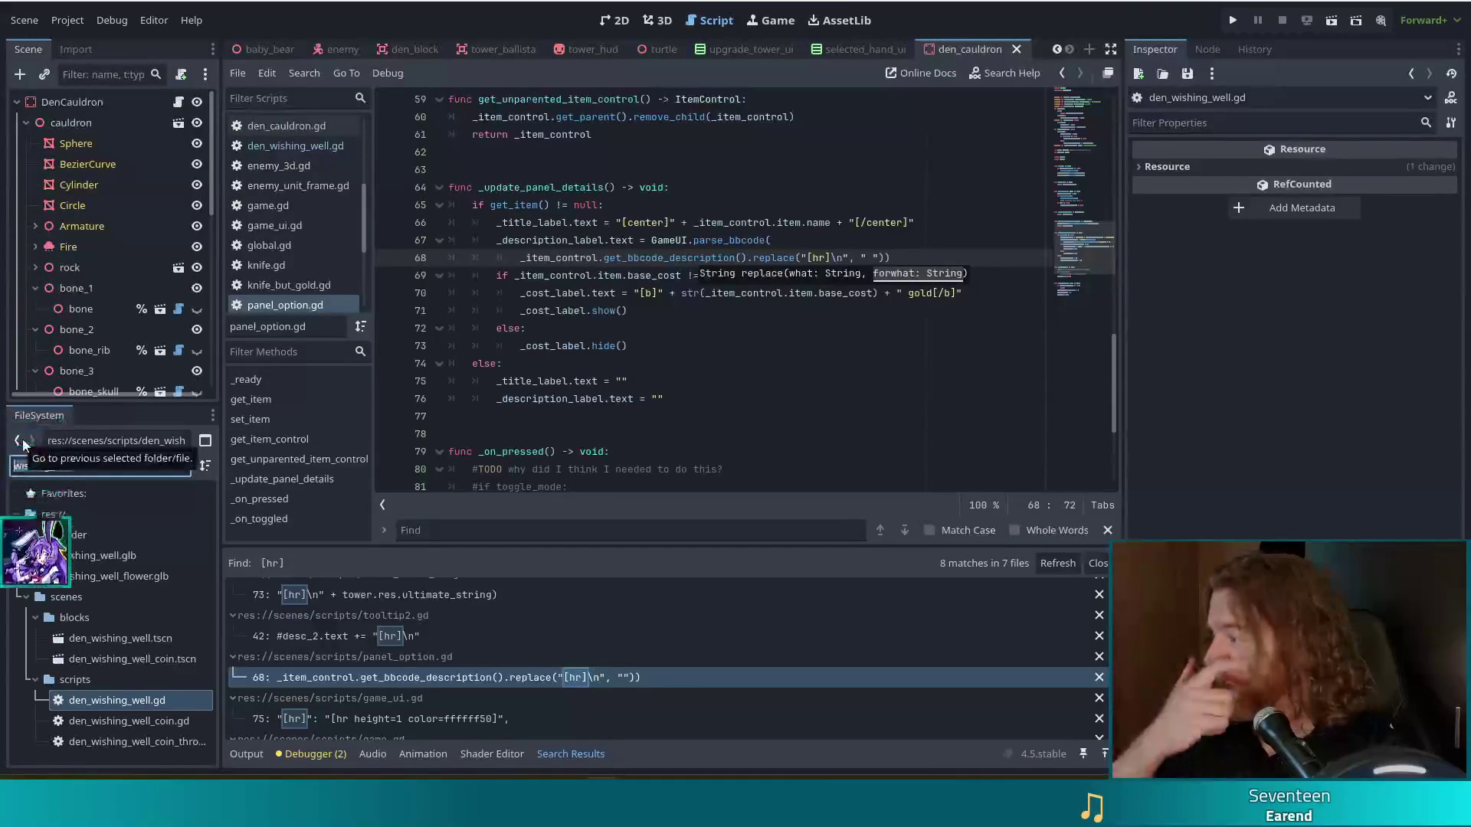
{"action": "key", "text": "ctrl+a"}
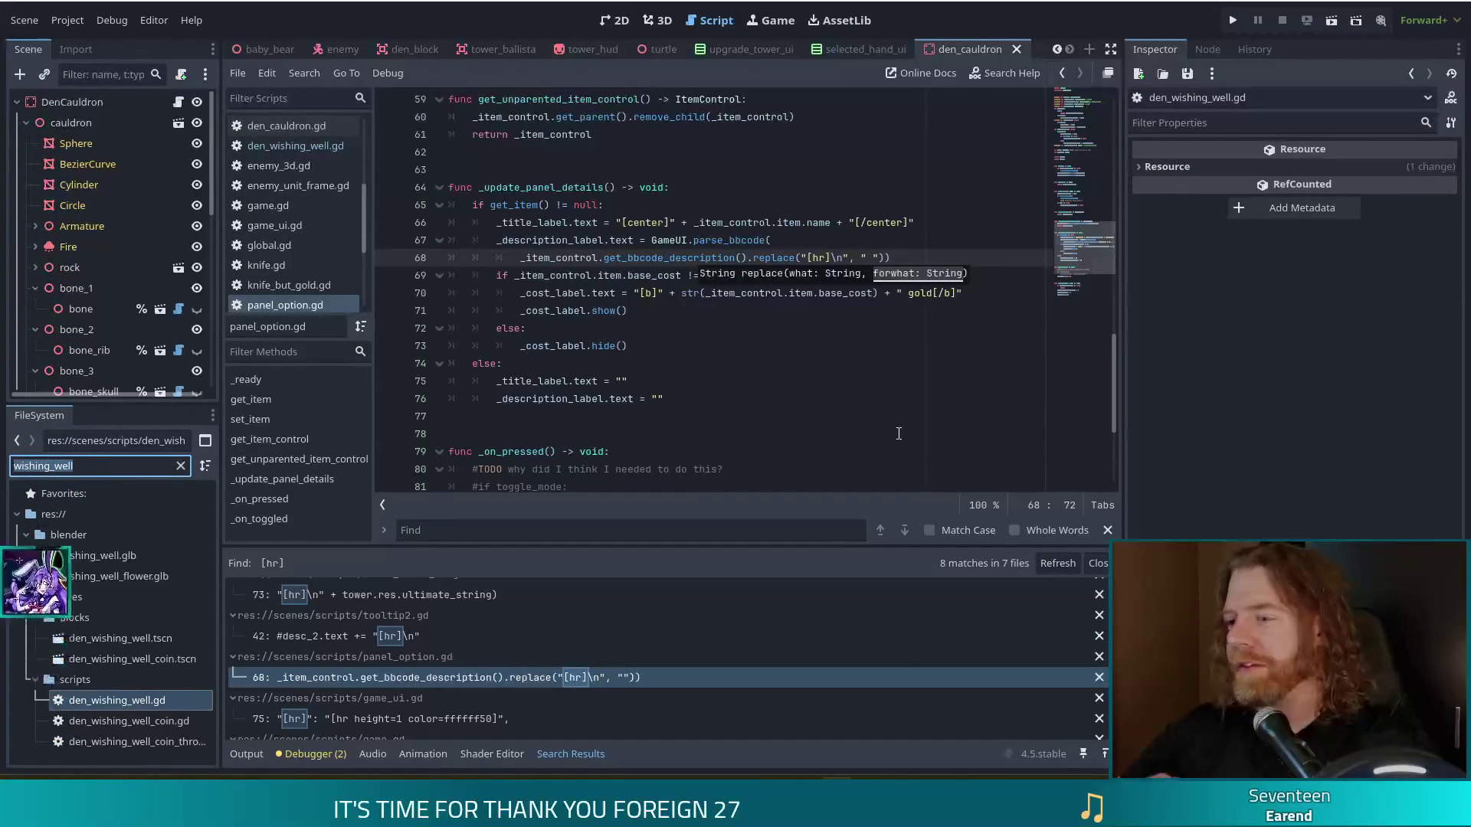
{"action": "left_click", "coordinate": [904, 253]}
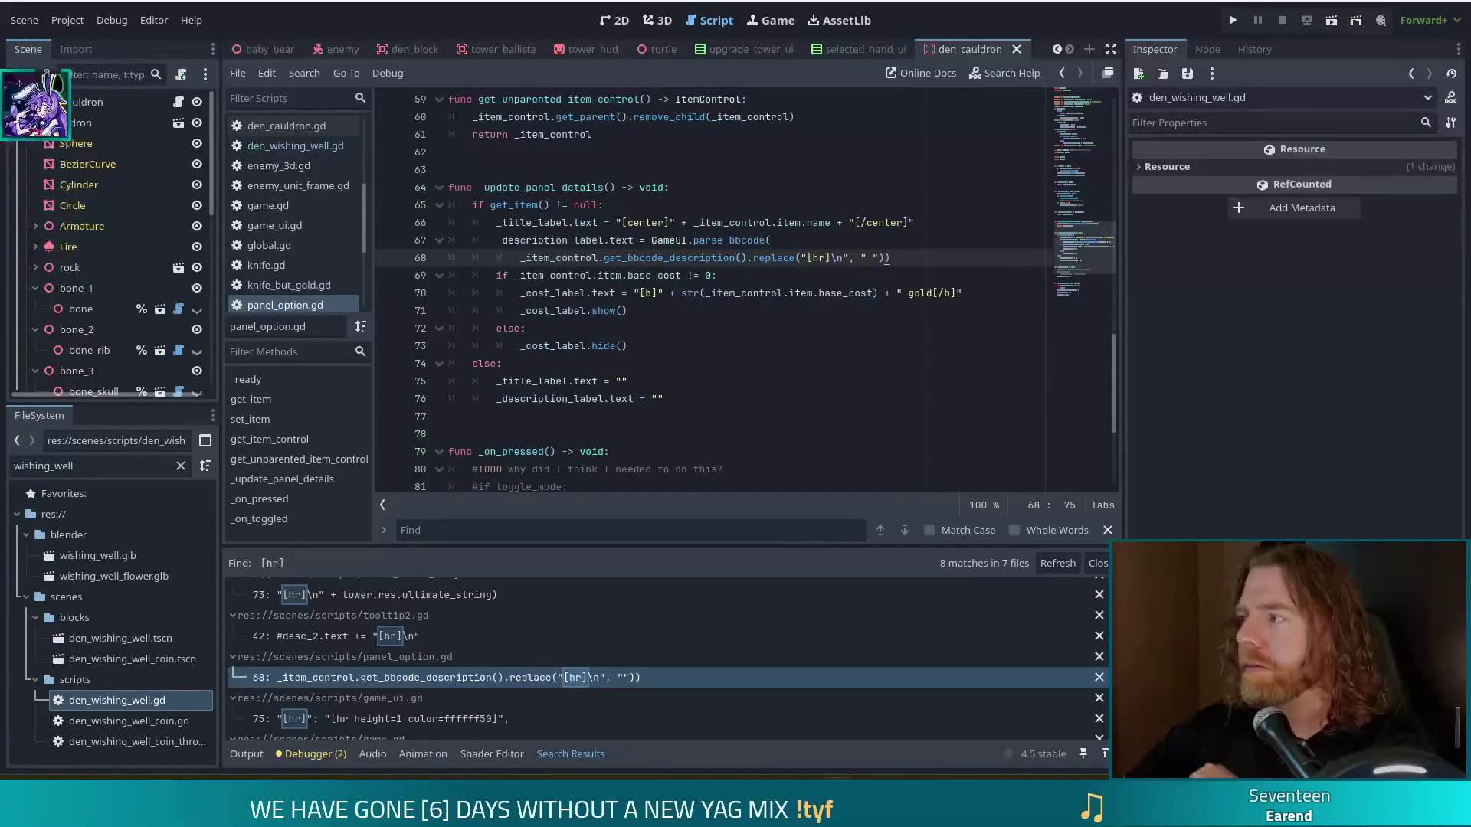
{"action": "left_click", "coordinate": [706, 293]}
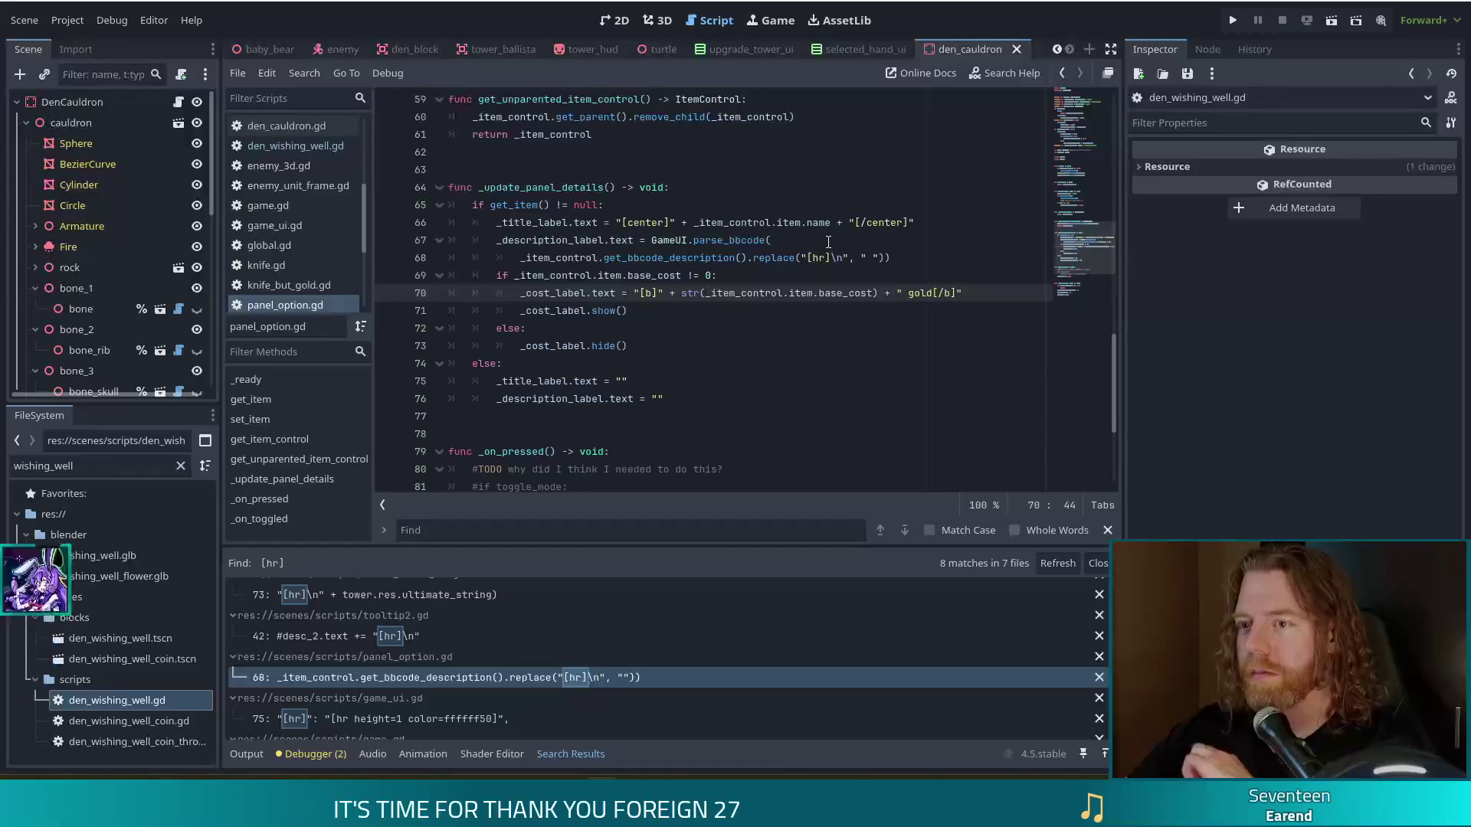
{"action": "left_click", "coordinate": [808, 257]}
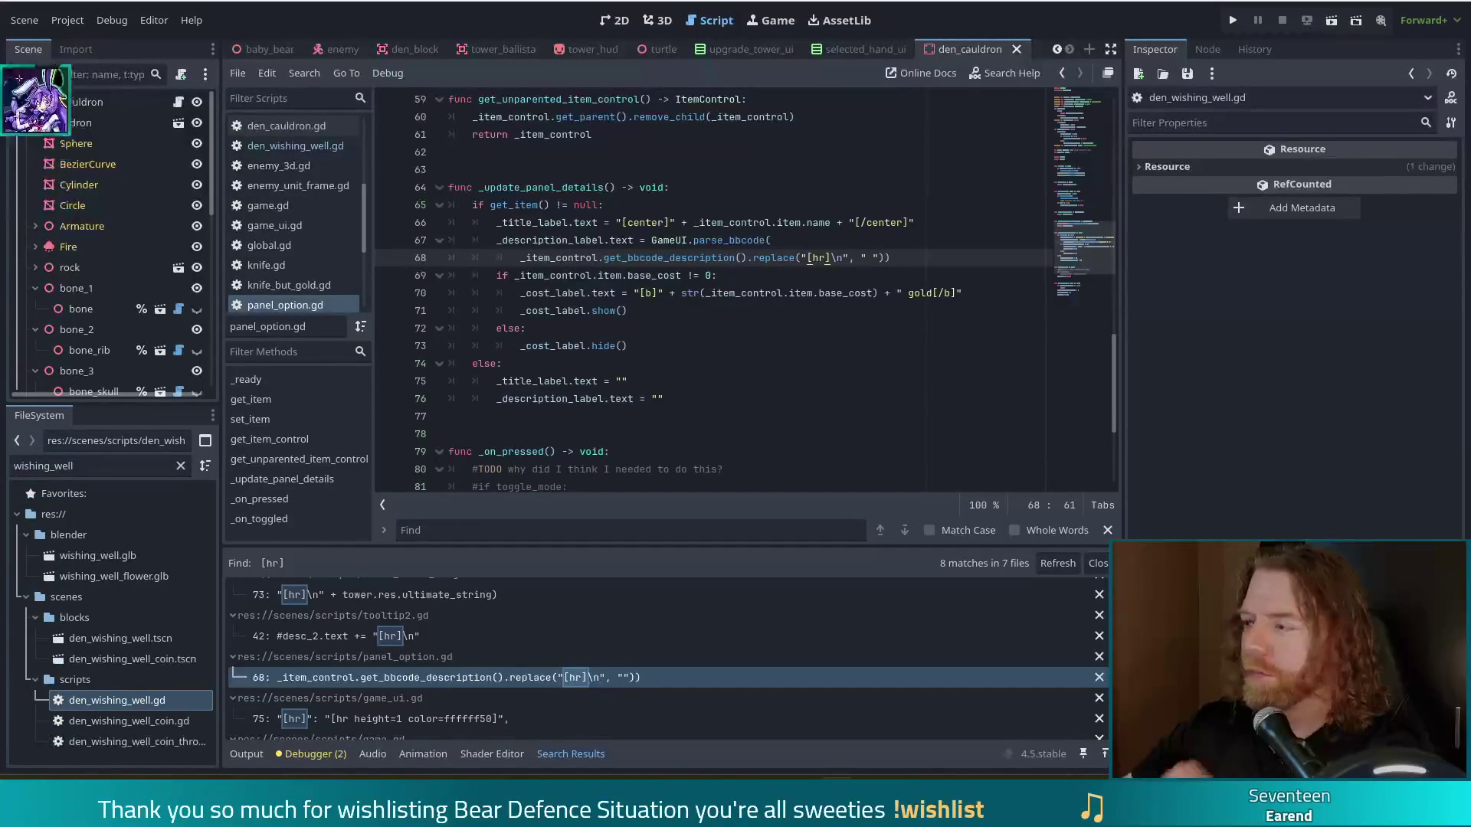
{"action": "left_click", "coordinate": [660, 292]}
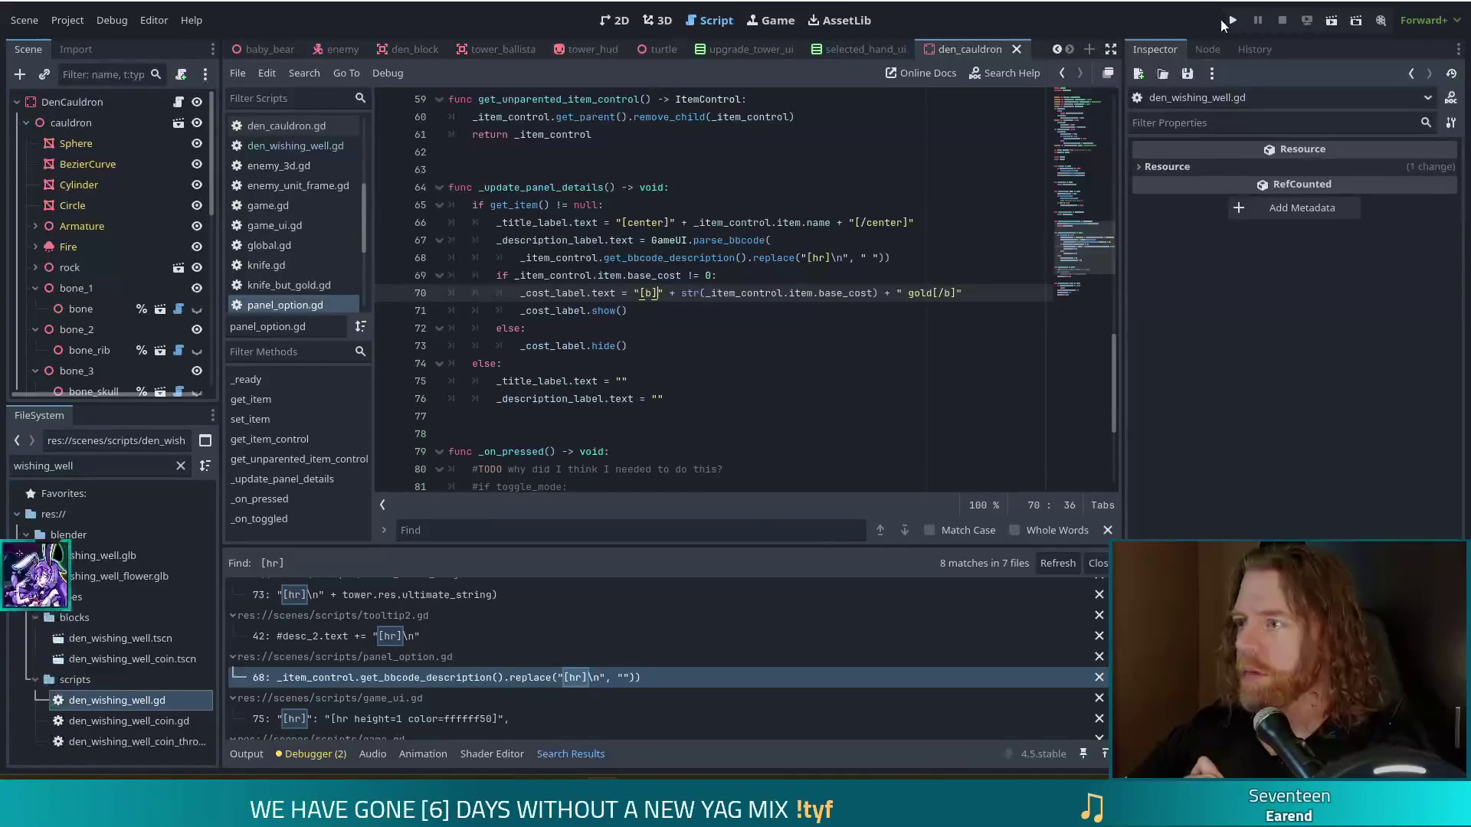
Step: Run the game, start a new game, apply test_kit for 1005 gold, and open the Wishing Well
{"action": "key", "text": "F5"}
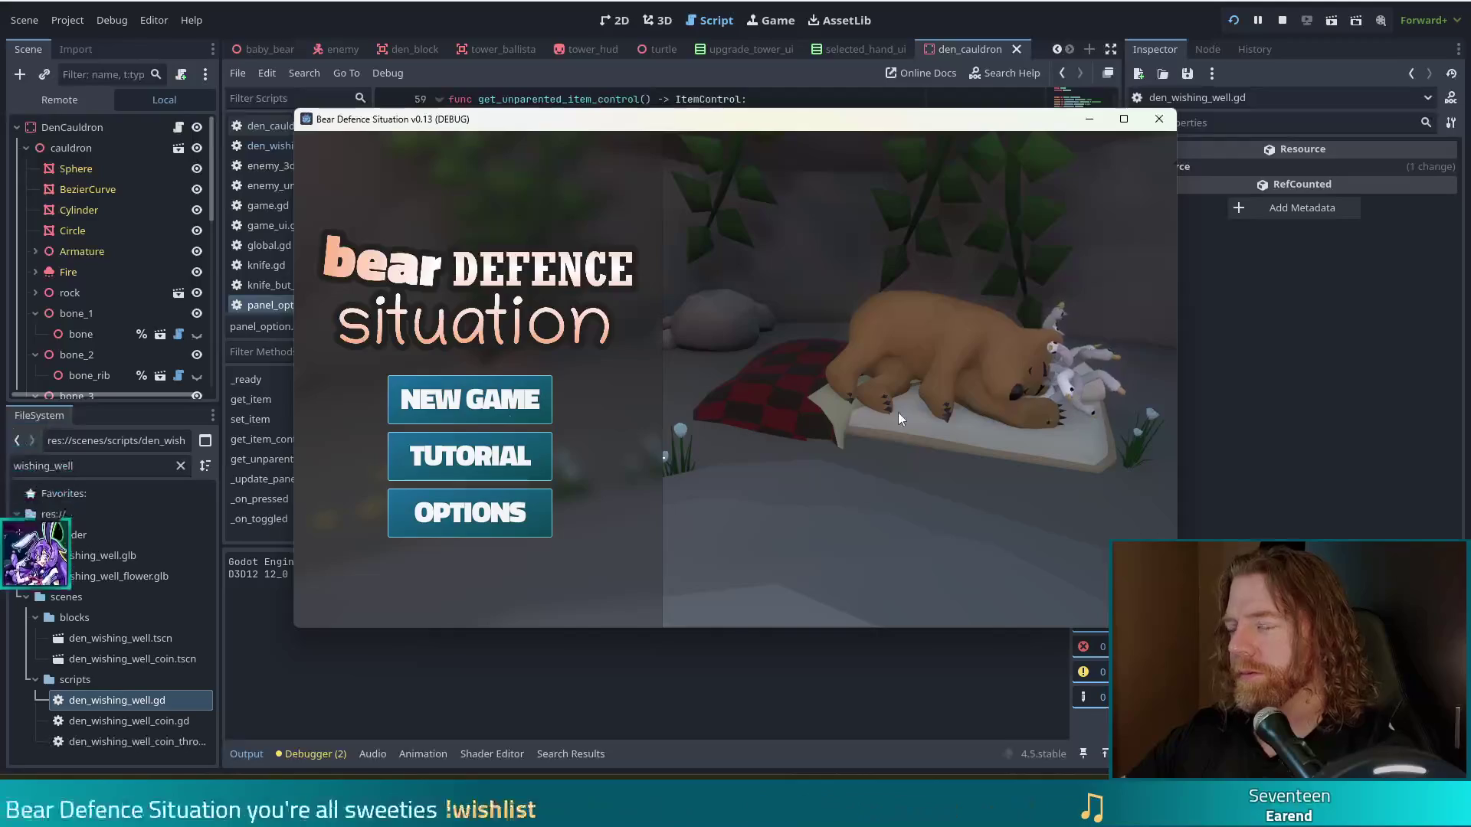
{"action": "left_click", "coordinate": [462, 393]}
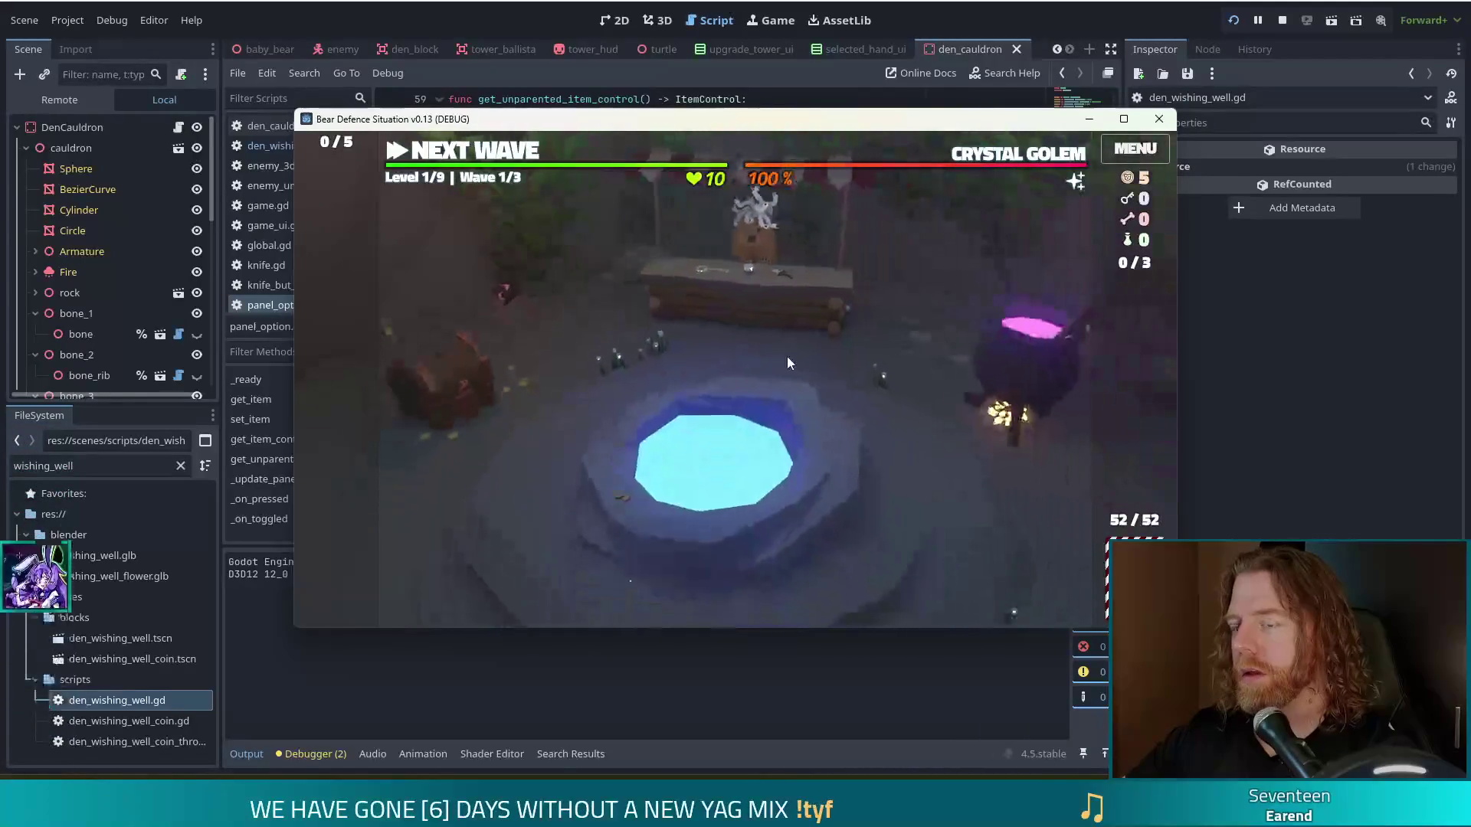
{"action": "key", "text": "grave"}
{"action": "type", "text": "test_kit"}
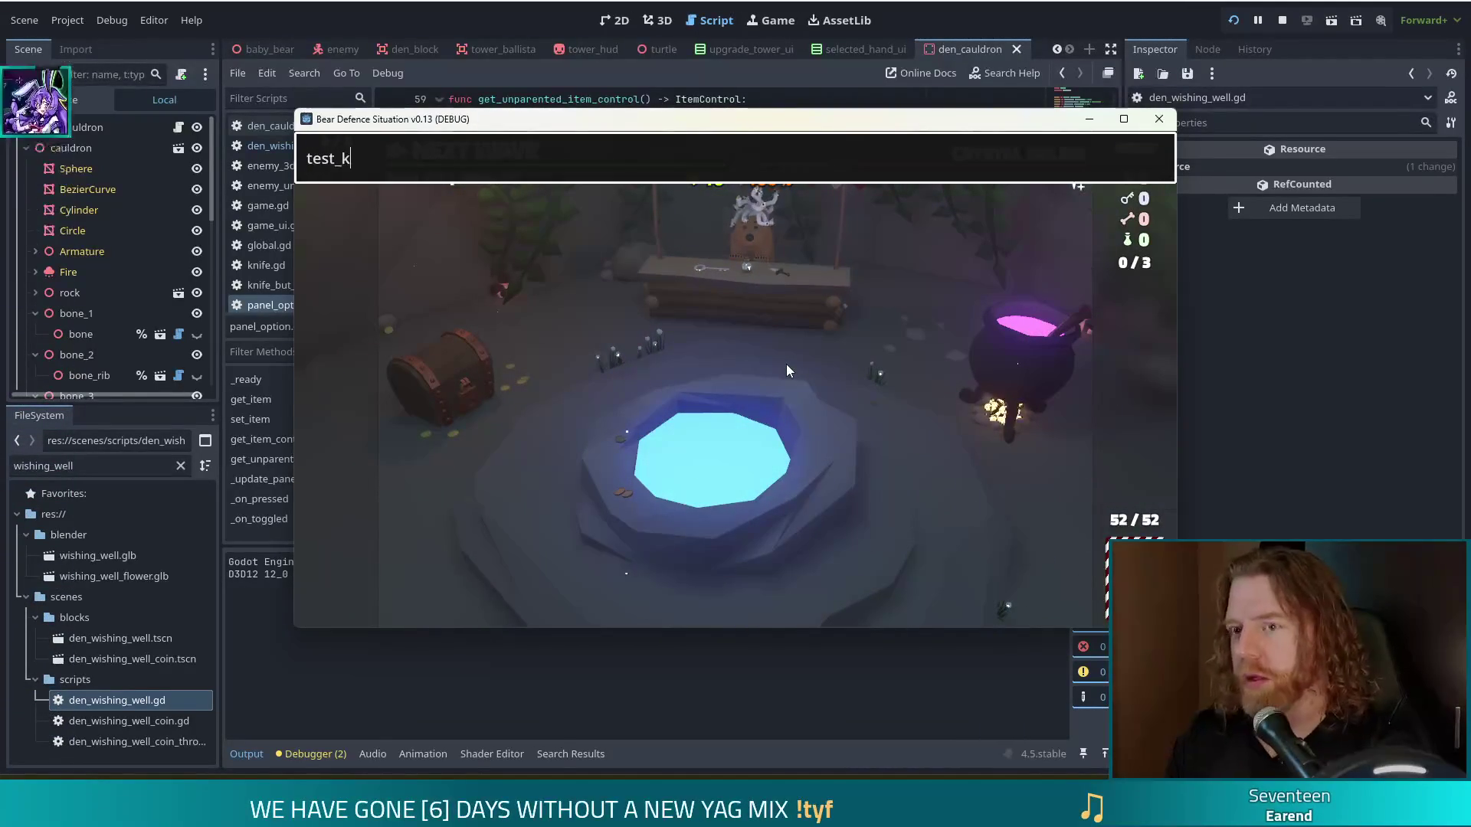
{"action": "key", "text": "Return"}
{"action": "left_click", "coordinate": [789, 448]}
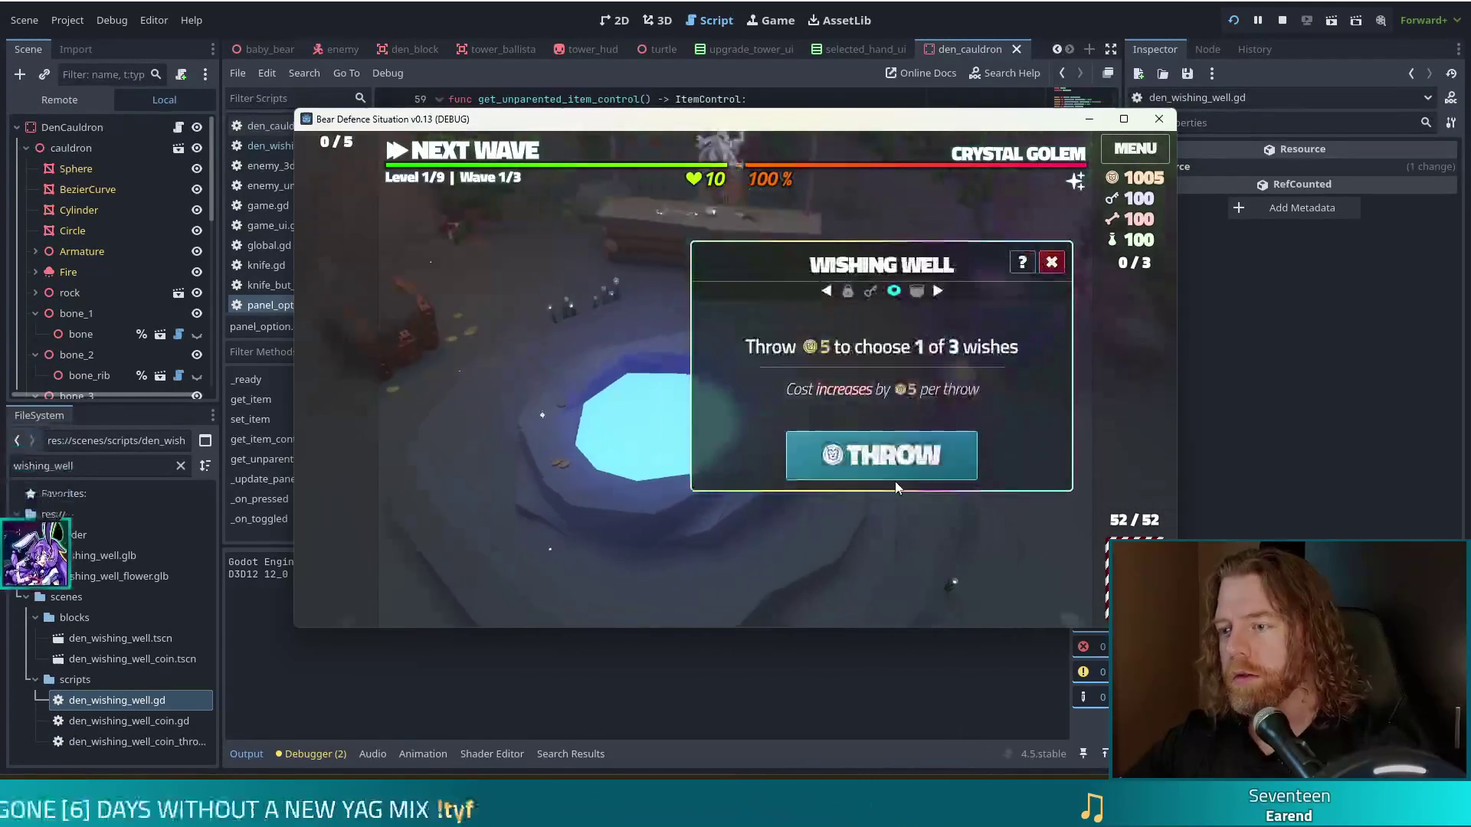
Step: Throw and skip through four rounds of wishes, reading the final wishes' info cards, then stop the game
{"action": "left_click", "coordinate": [919, 464]}
{"action": "left_click", "coordinate": [928, 497]}
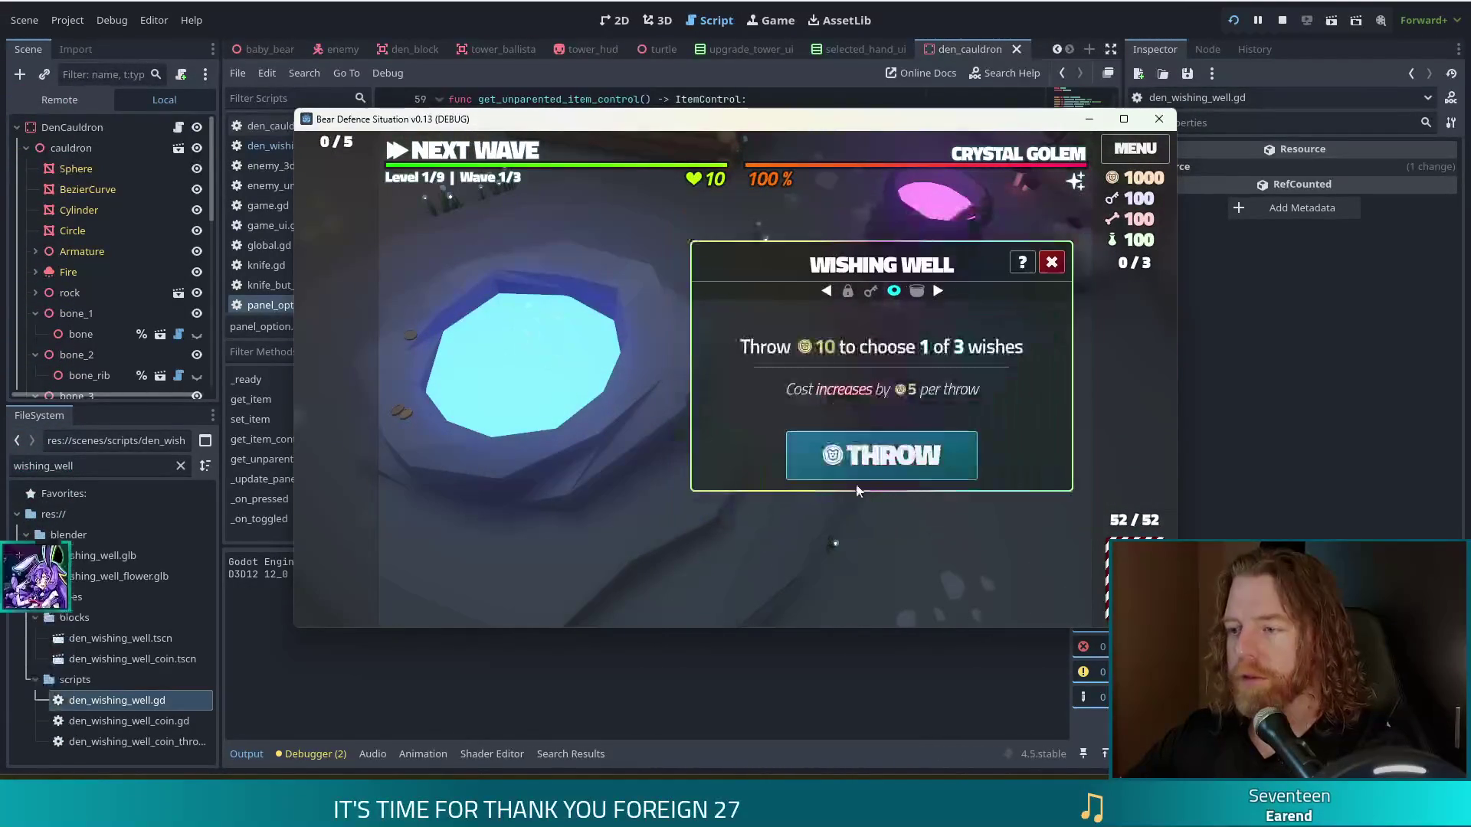
{"action": "left_click", "coordinate": [855, 450]}
{"action": "left_click", "coordinate": [994, 505]}
{"action": "left_click", "coordinate": [849, 463]}
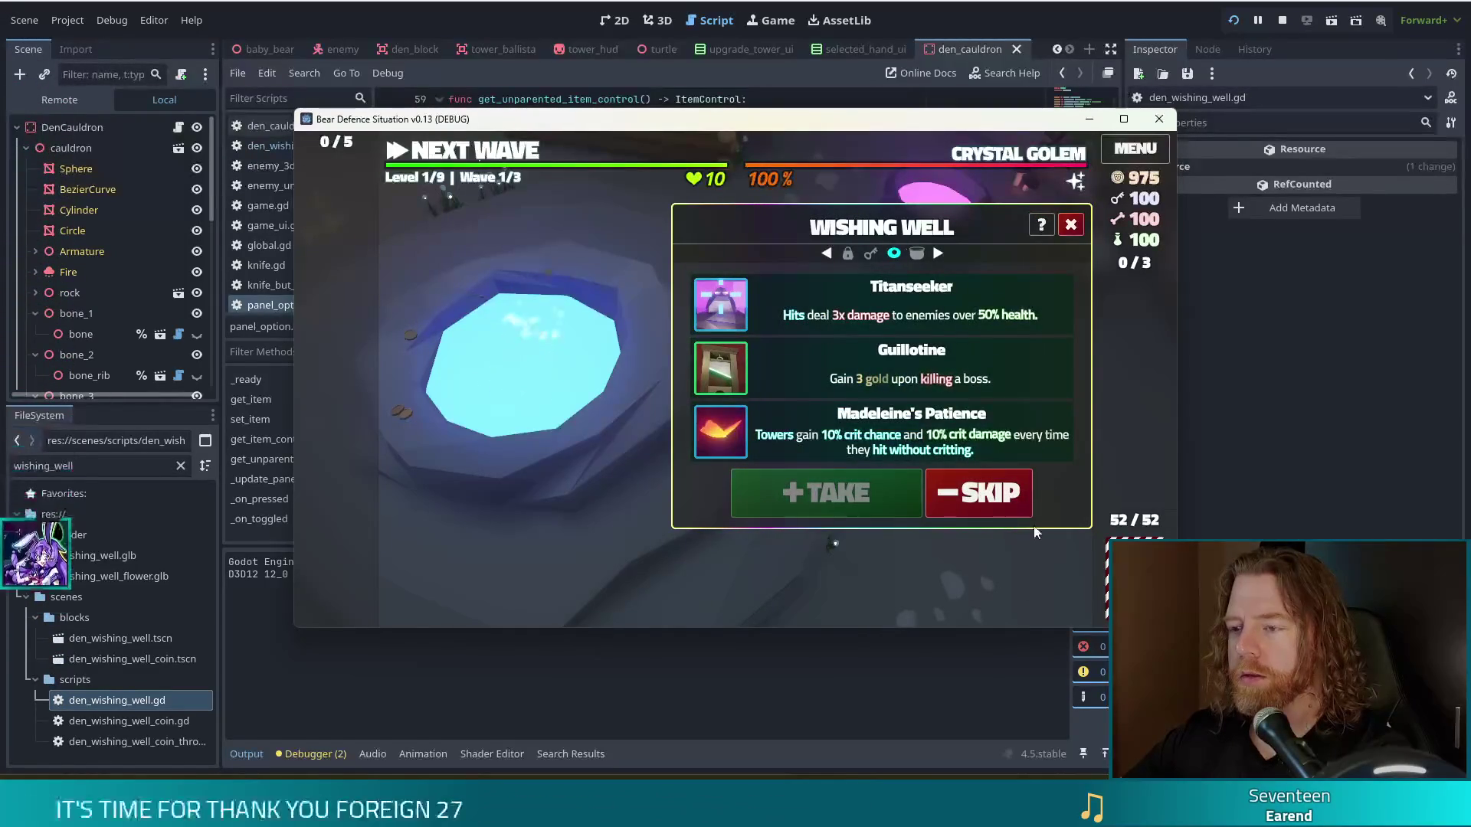
{"action": "left_click", "coordinate": [962, 512]}
{"action": "left_click", "coordinate": [881, 458]}
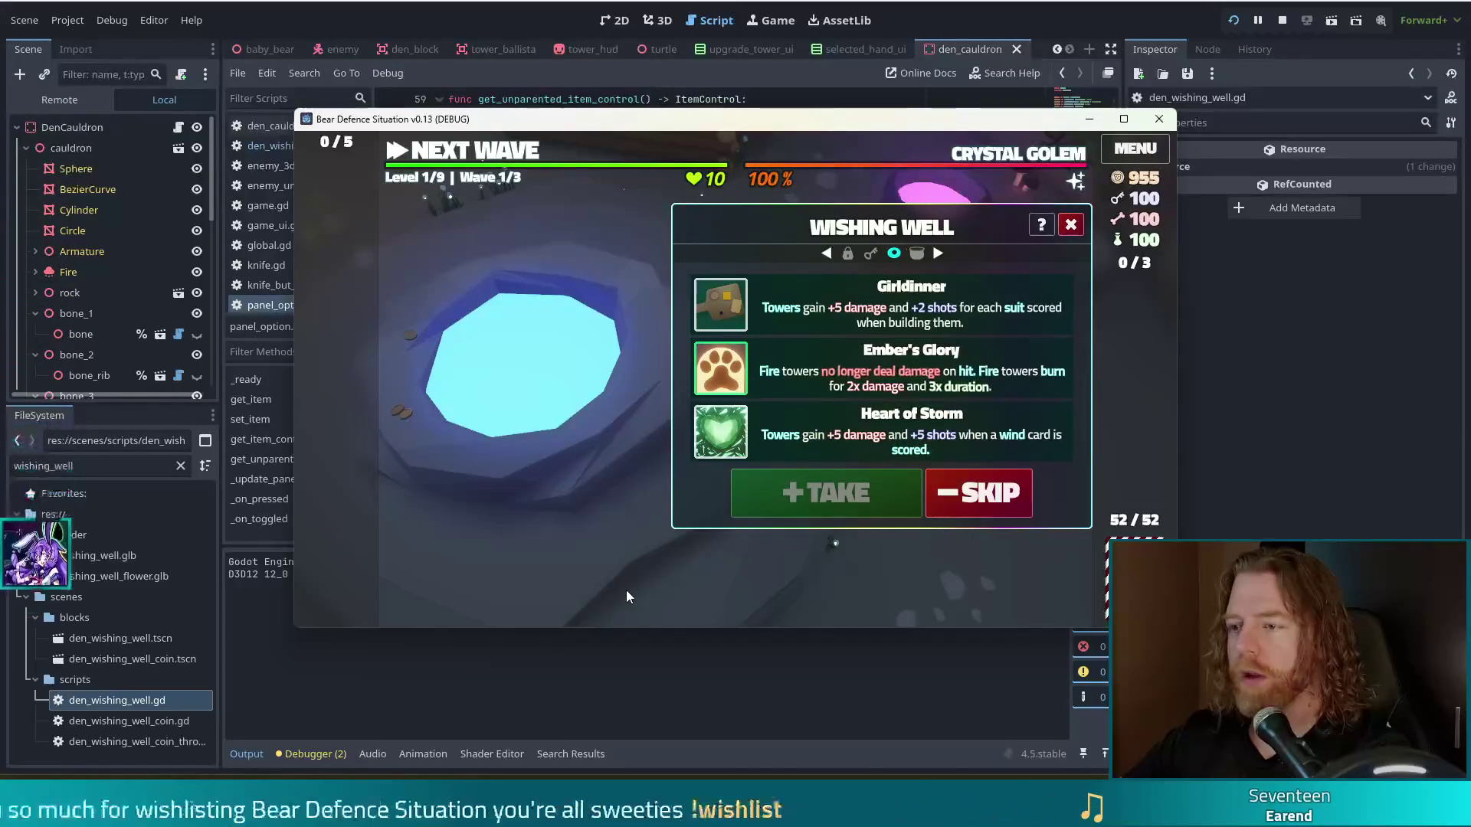
{"action": "mouse_move", "coordinate": [735, 377]}
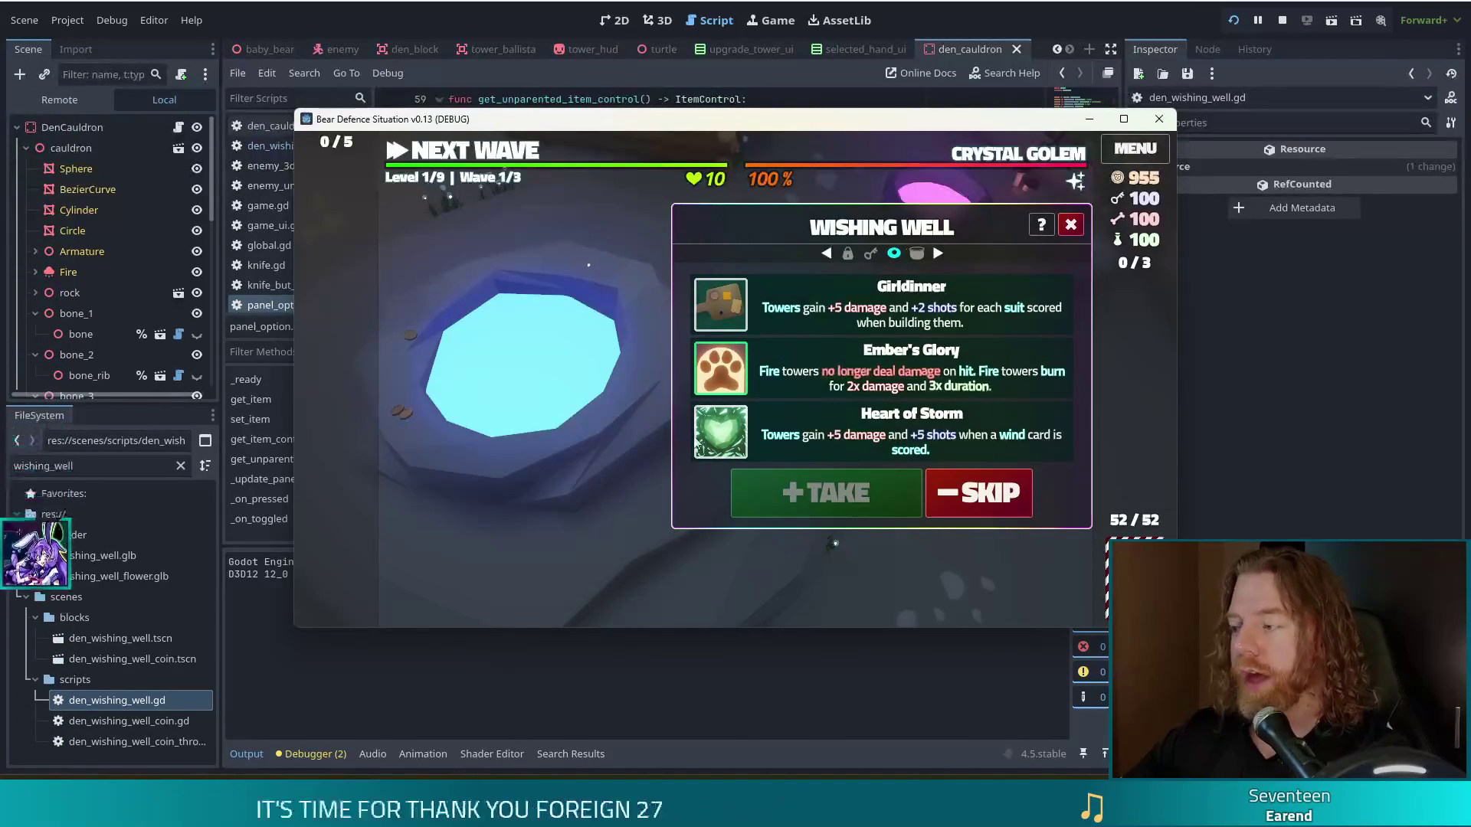
{"action": "mouse_move", "coordinate": [743, 452]}
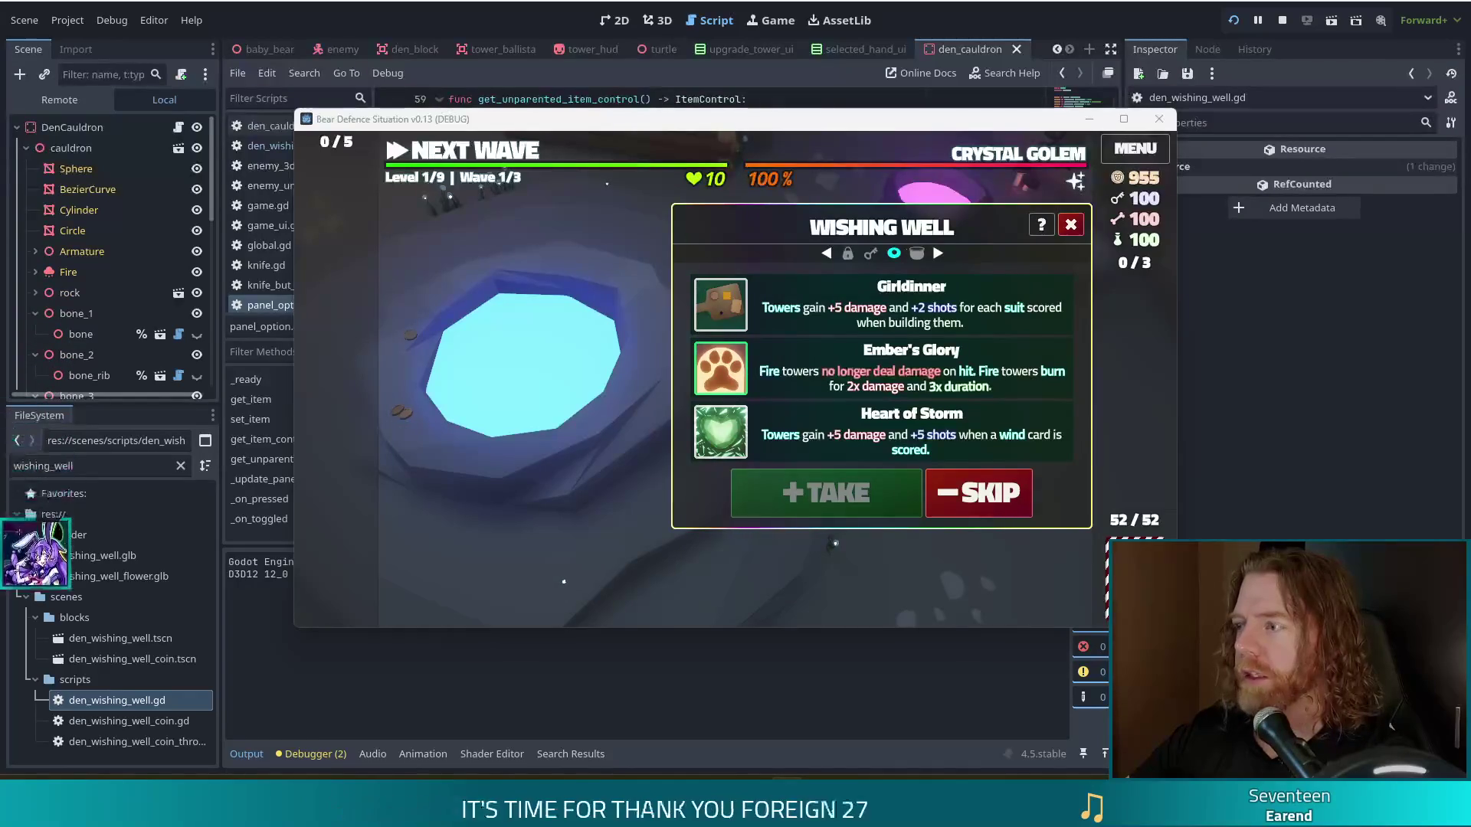
{"action": "left_click", "coordinate": [1282, 21]}
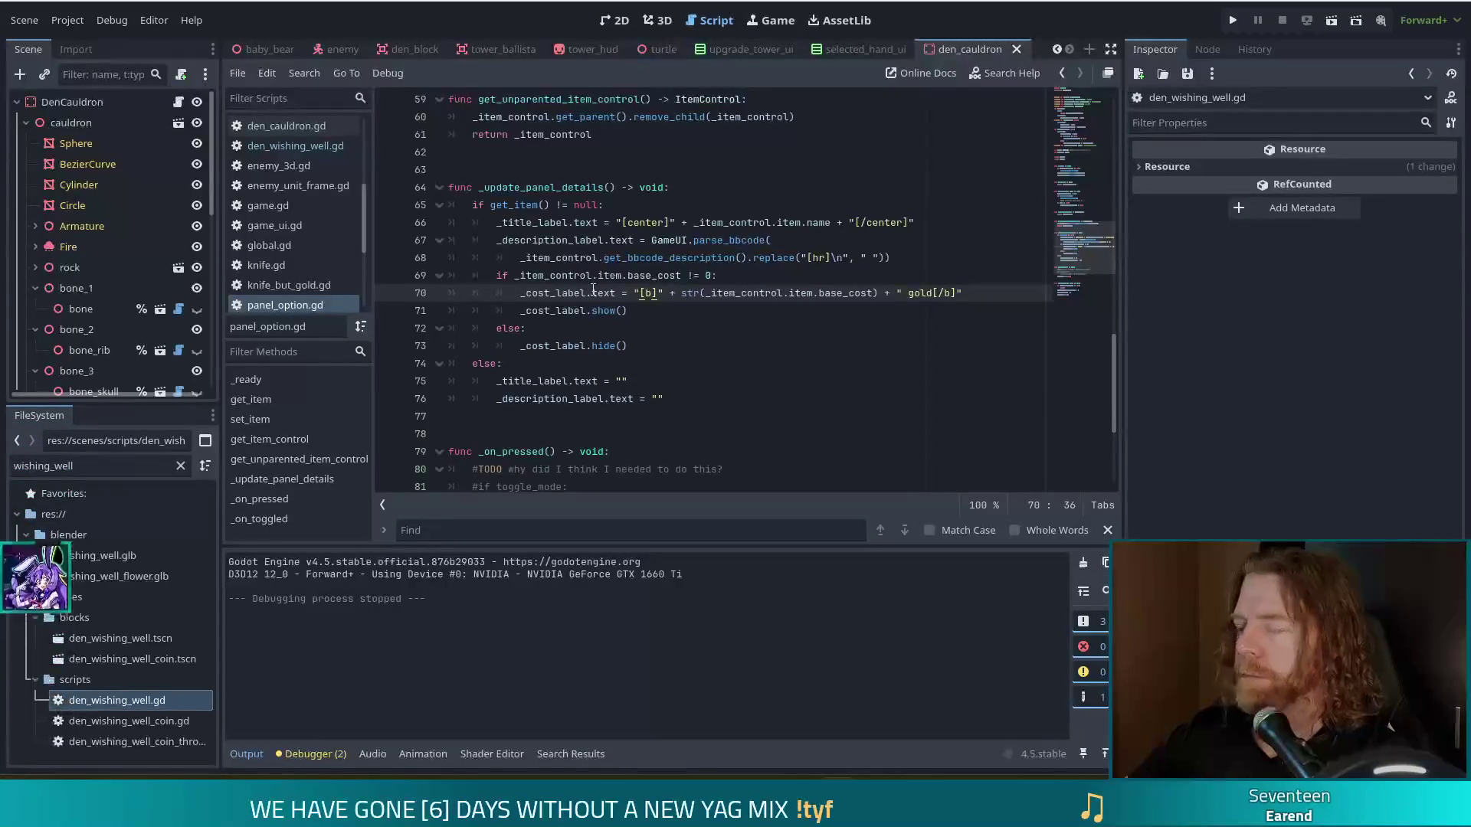
{"action": "left_click", "coordinate": [794, 185]}
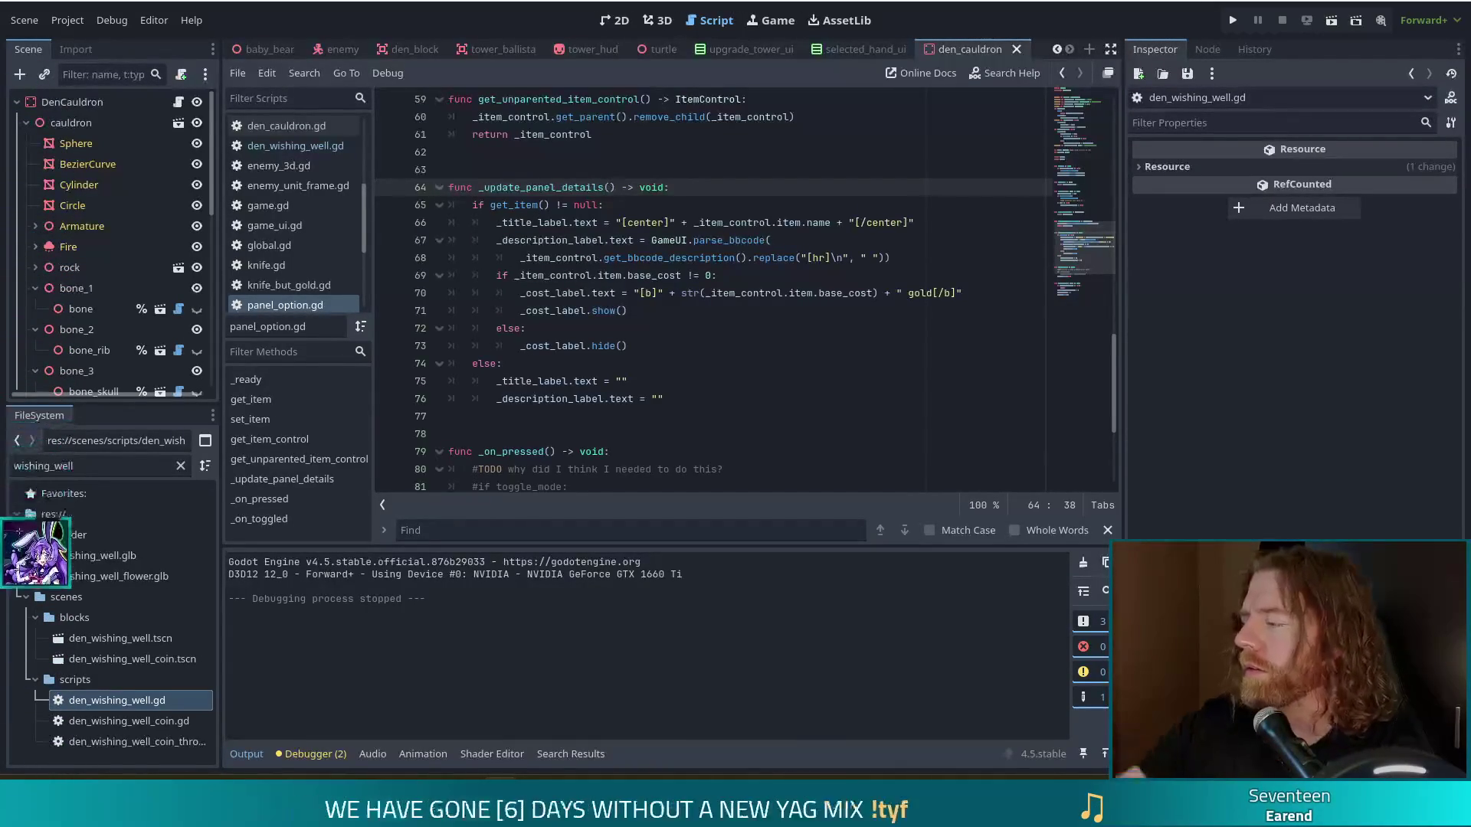
{"action": "left_click", "coordinate": [766, 381]}
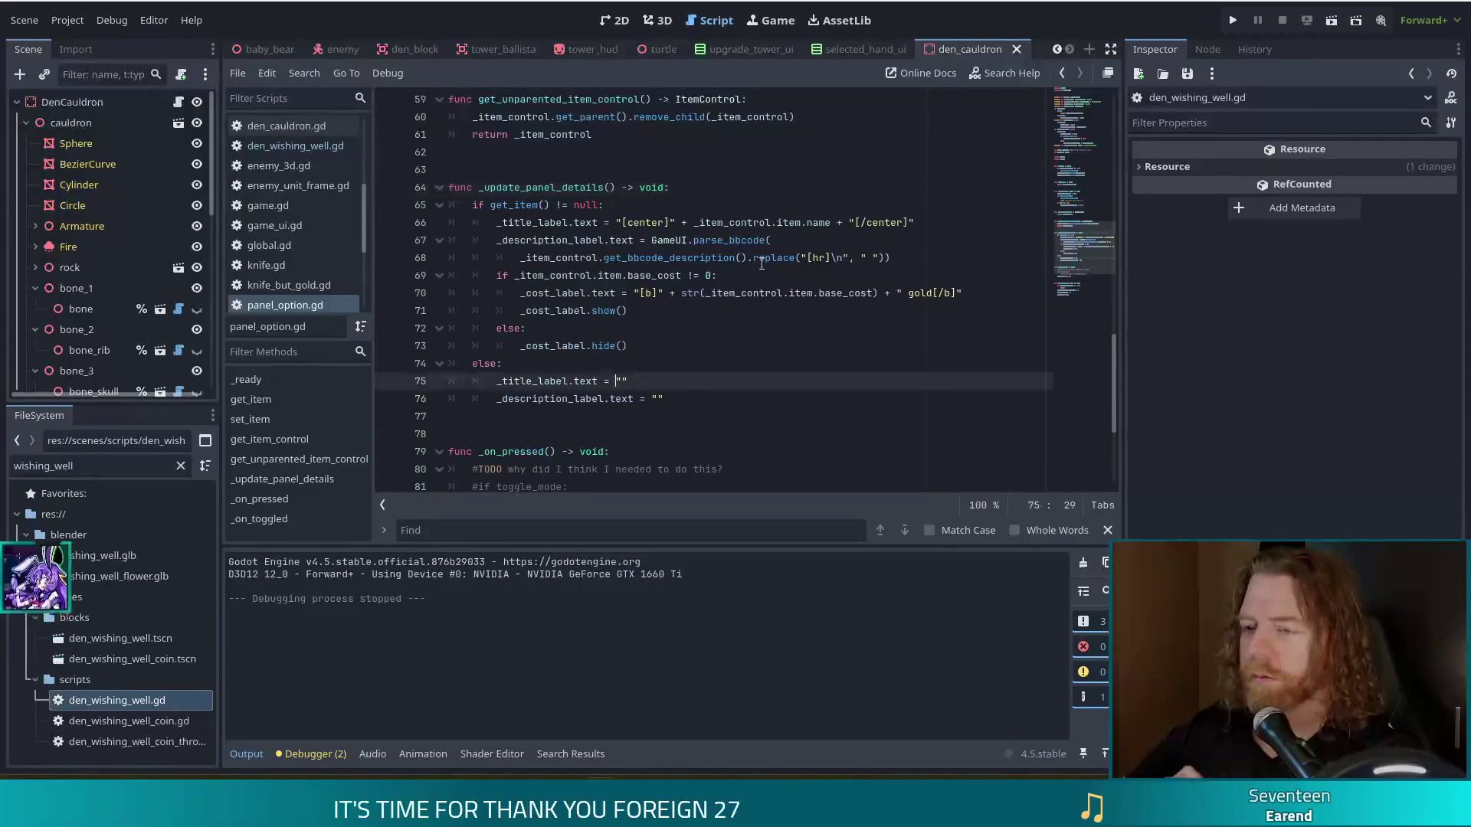
{"action": "left_click", "coordinate": [755, 258]}
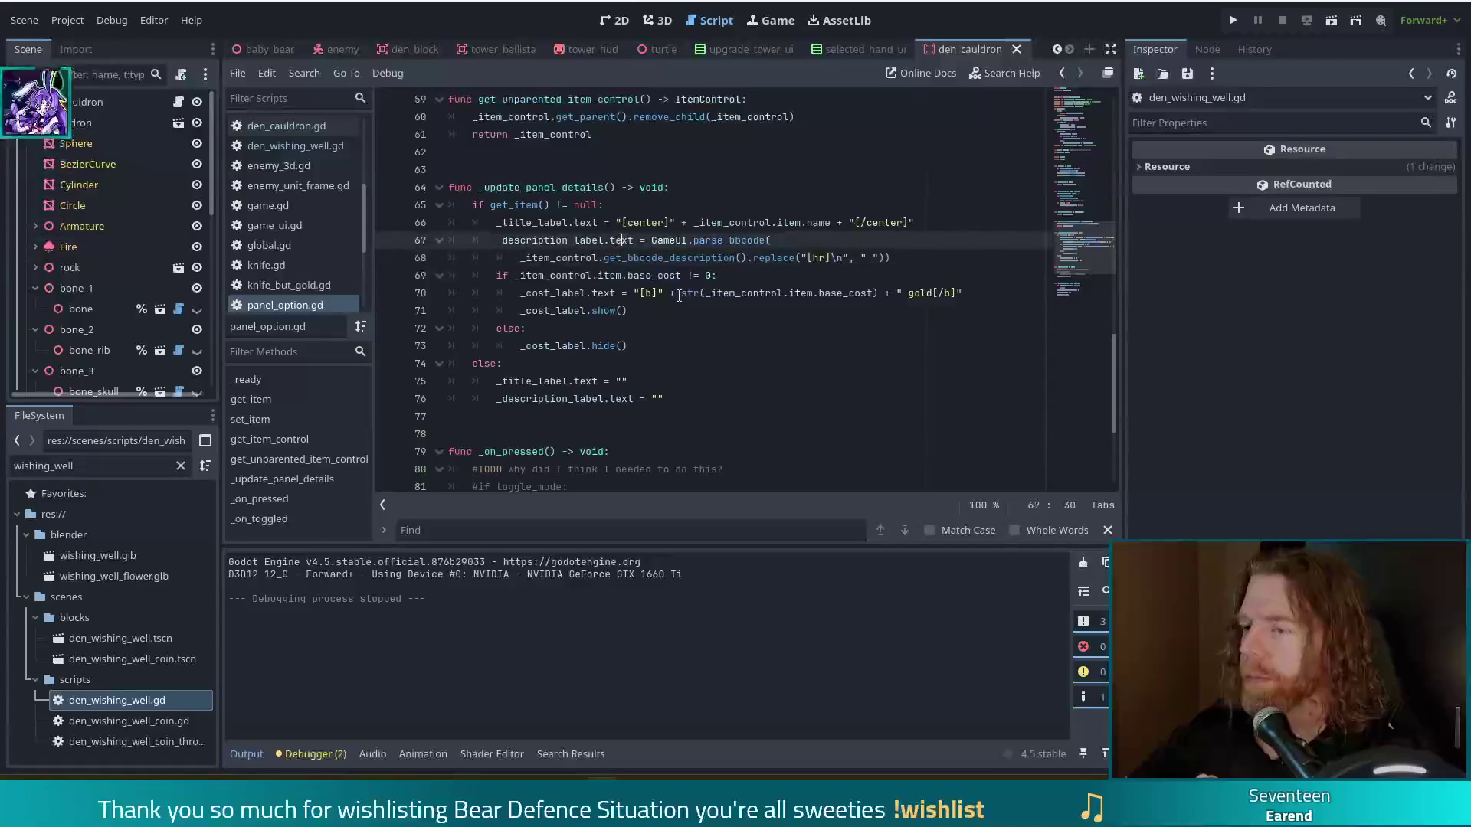
{"action": "left_click", "coordinate": [687, 288]}
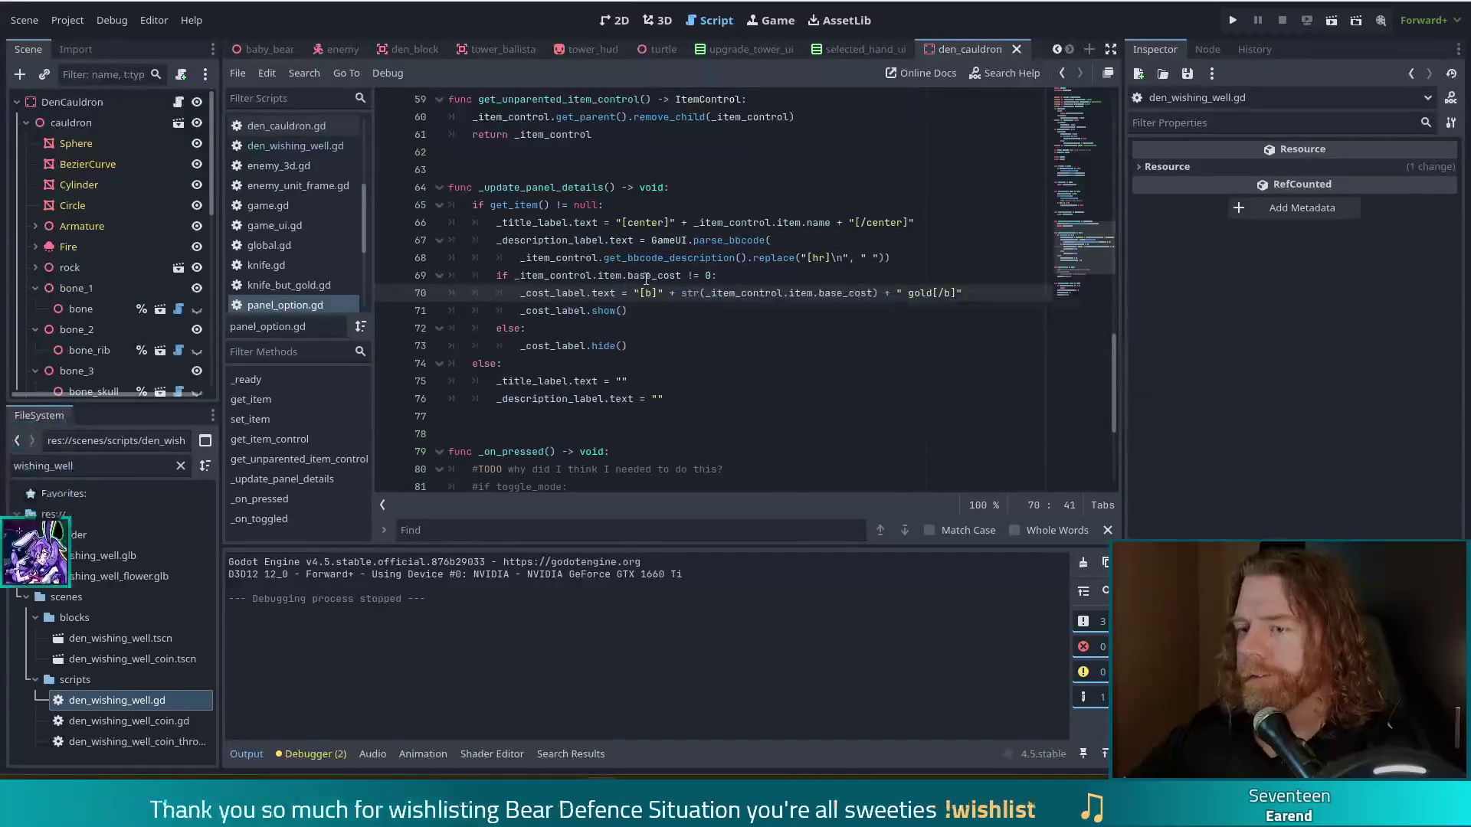
{"action": "left_click", "coordinate": [645, 276]}
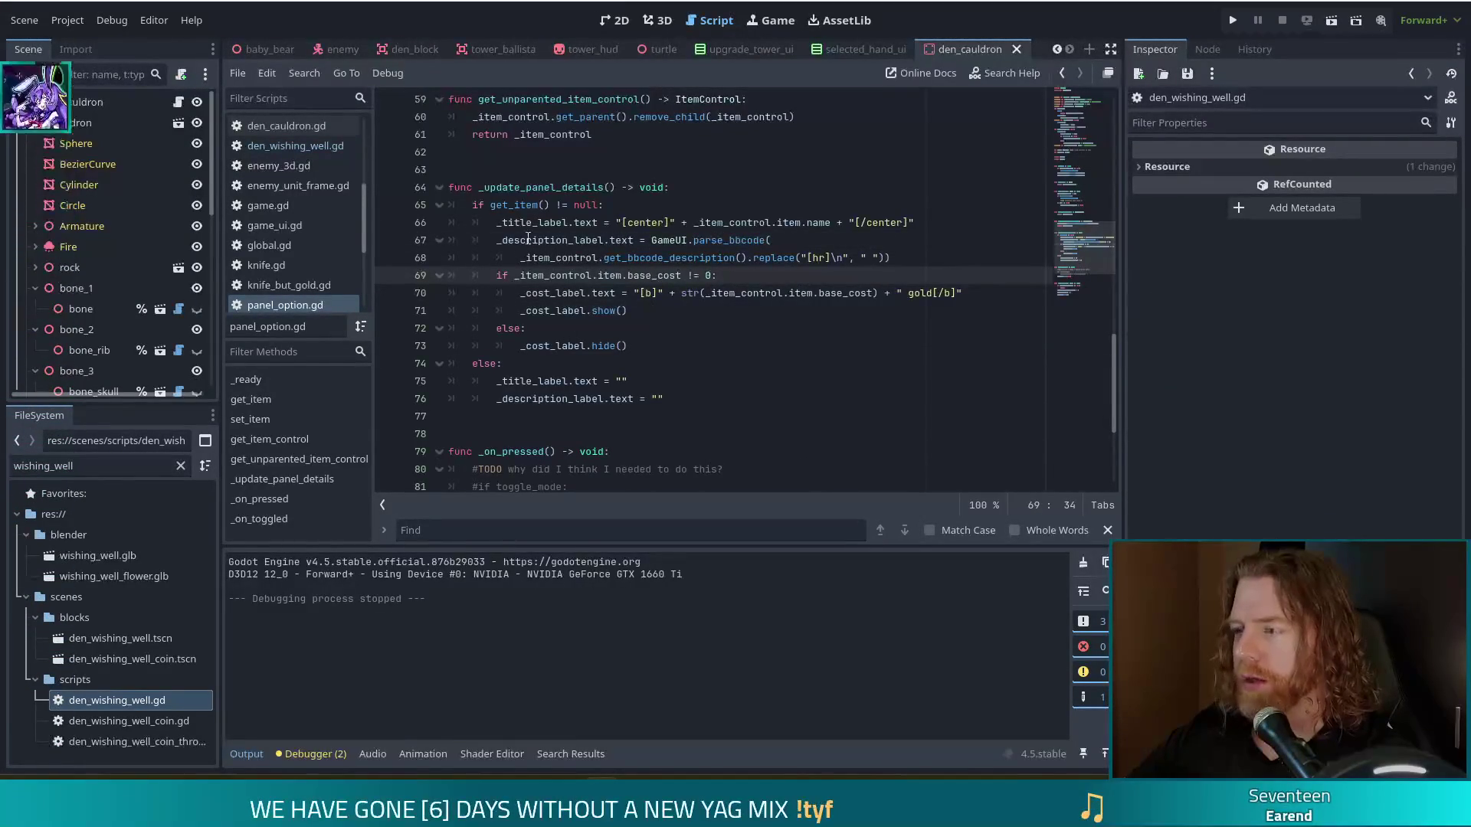
{"action": "mouse_move", "coordinate": [528, 239]}
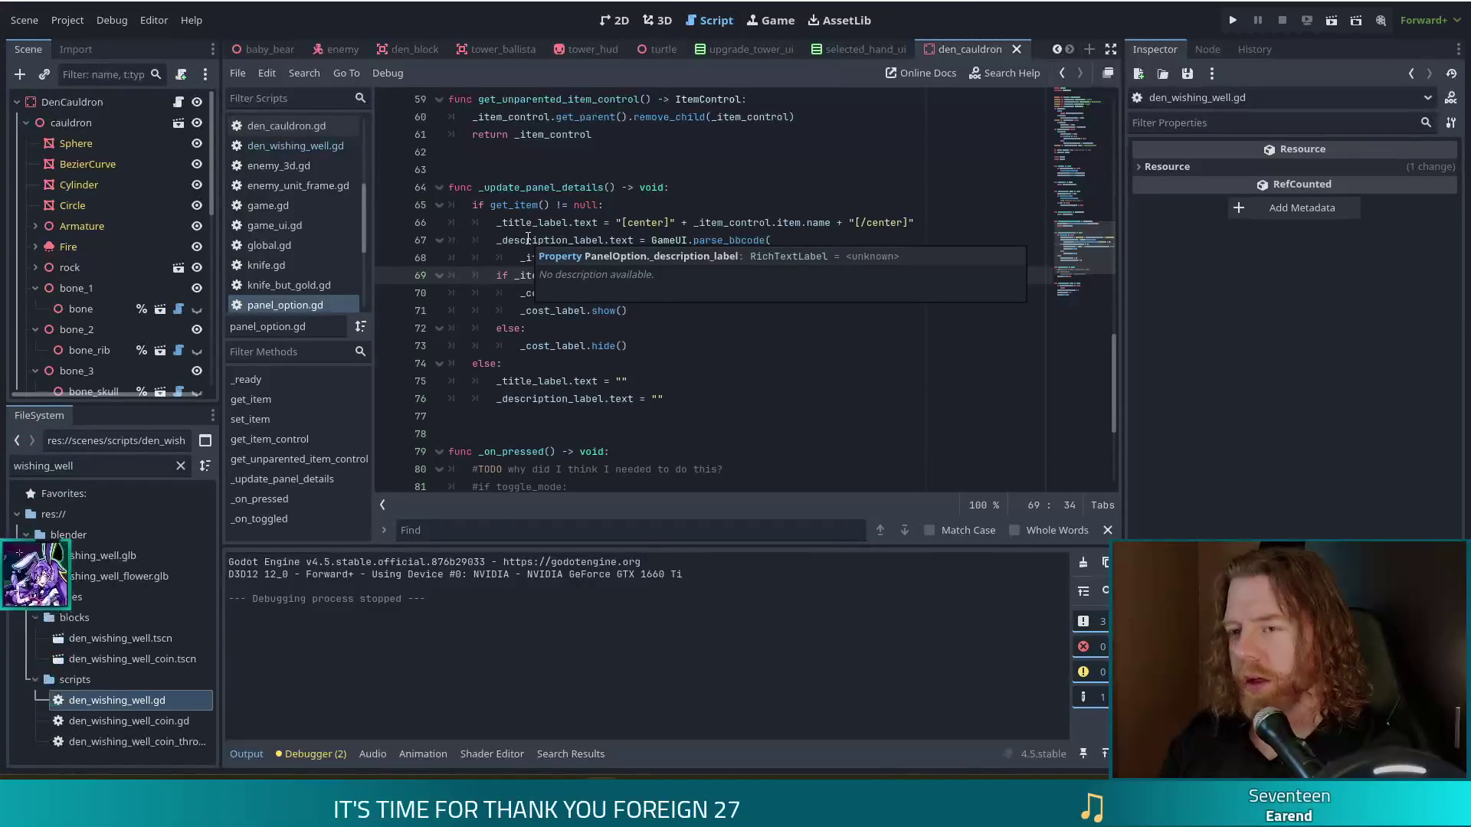
{"action": "double_click", "coordinate": [92, 468]}
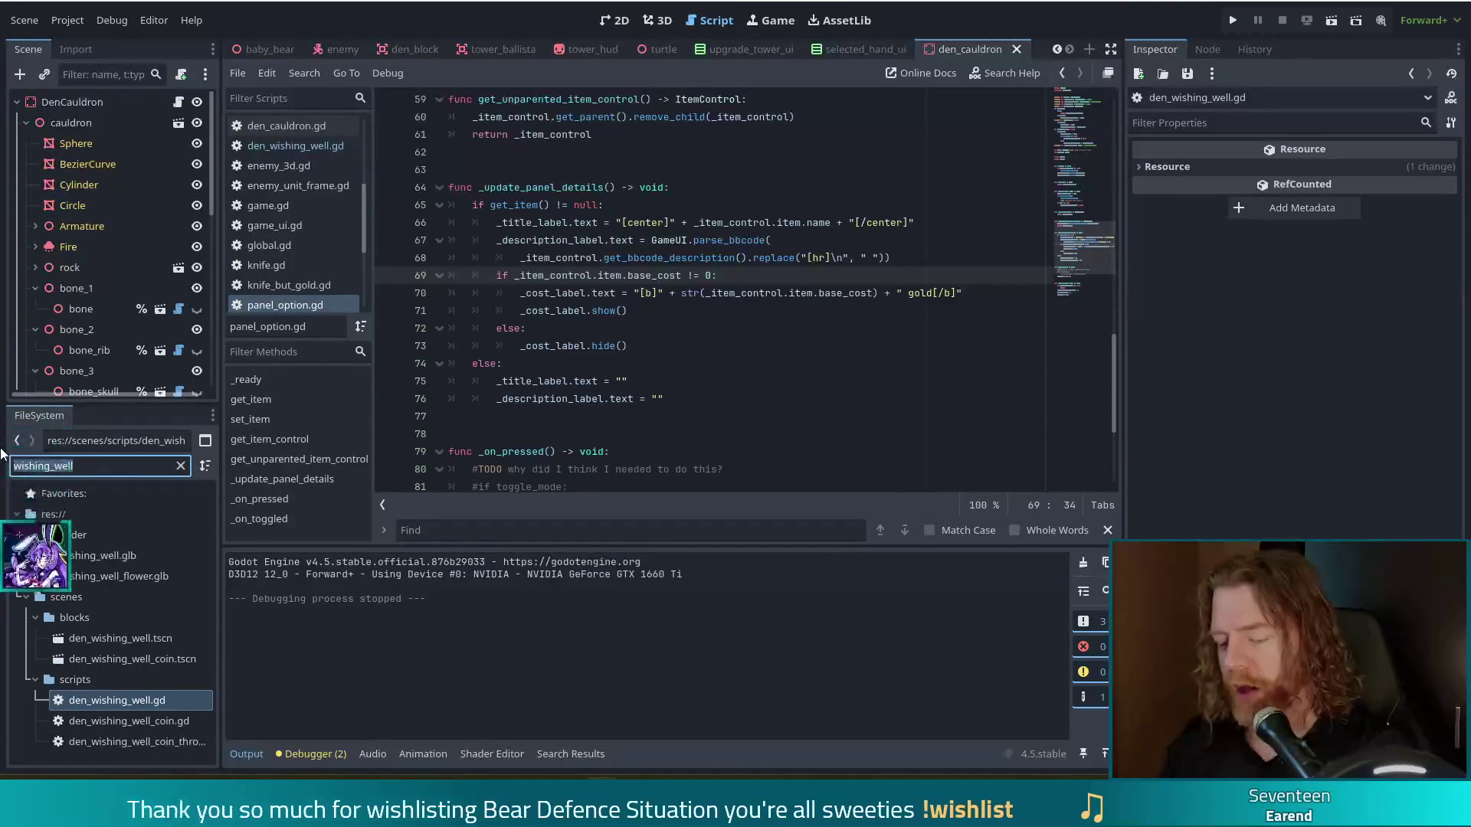
Step: Filter FileSystem by 'golem_ice', open golem_ice_boss.gd to its freeze condition, then switch to game.gd
{"action": "type", "text": "ice"}
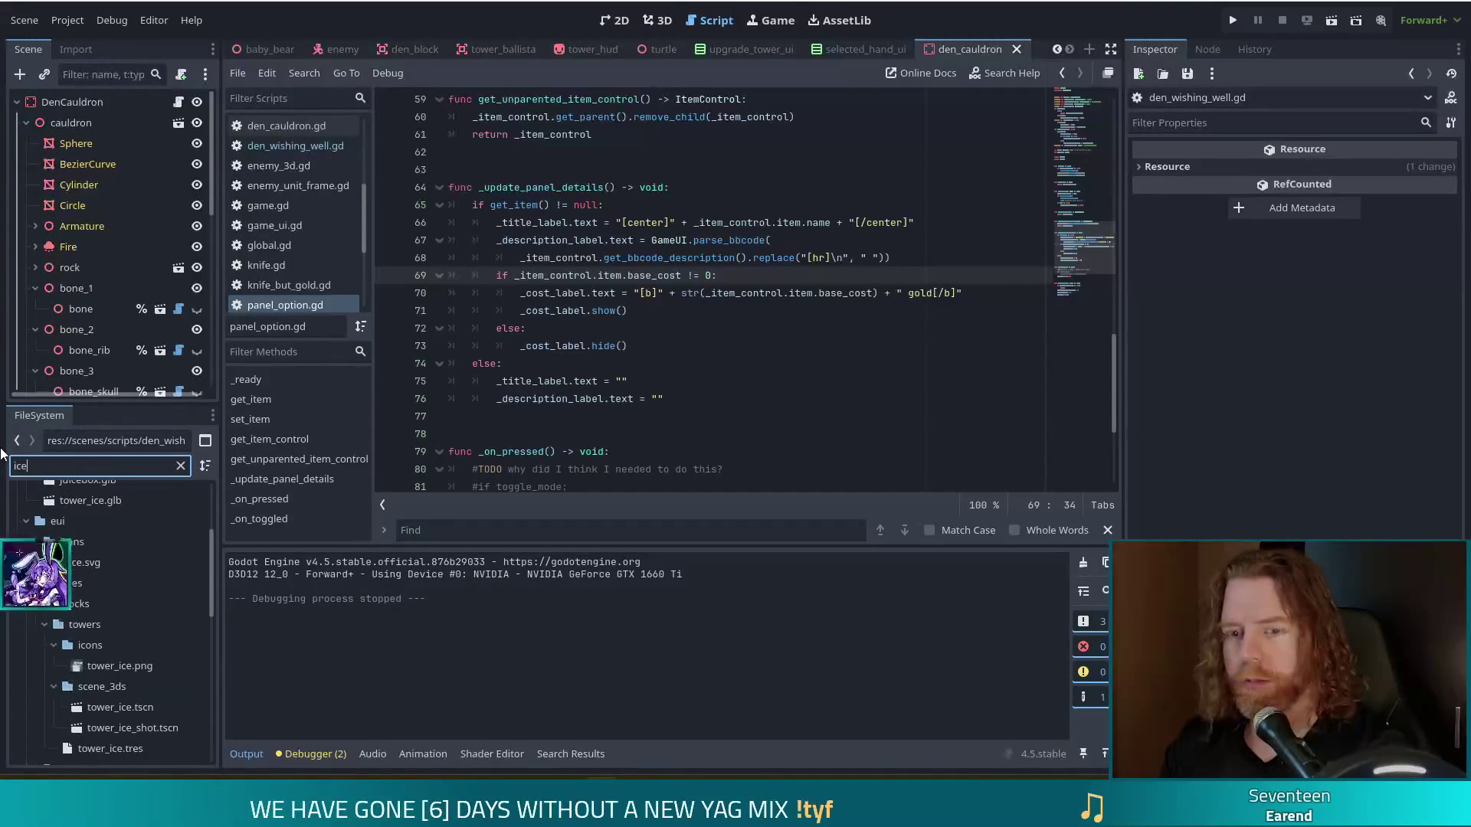
{"action": "type", "text": "_golem"}
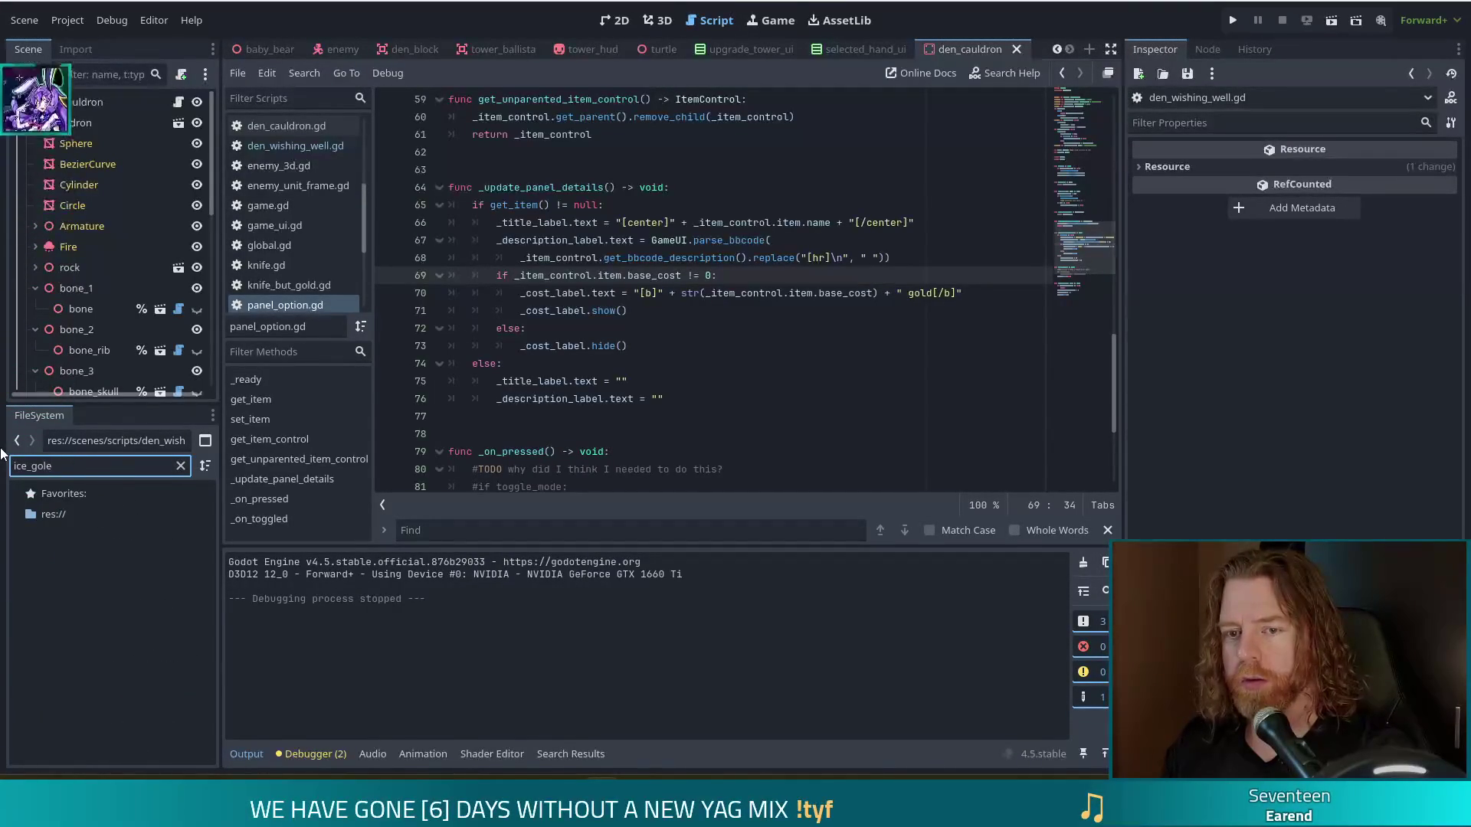
{"action": "key", "text": "BackSpace"}
{"action": "key", "text": "BackSpace"}
{"action": "key", "text": "BackSpace"}
{"action": "type", "text": "golem_ice"}
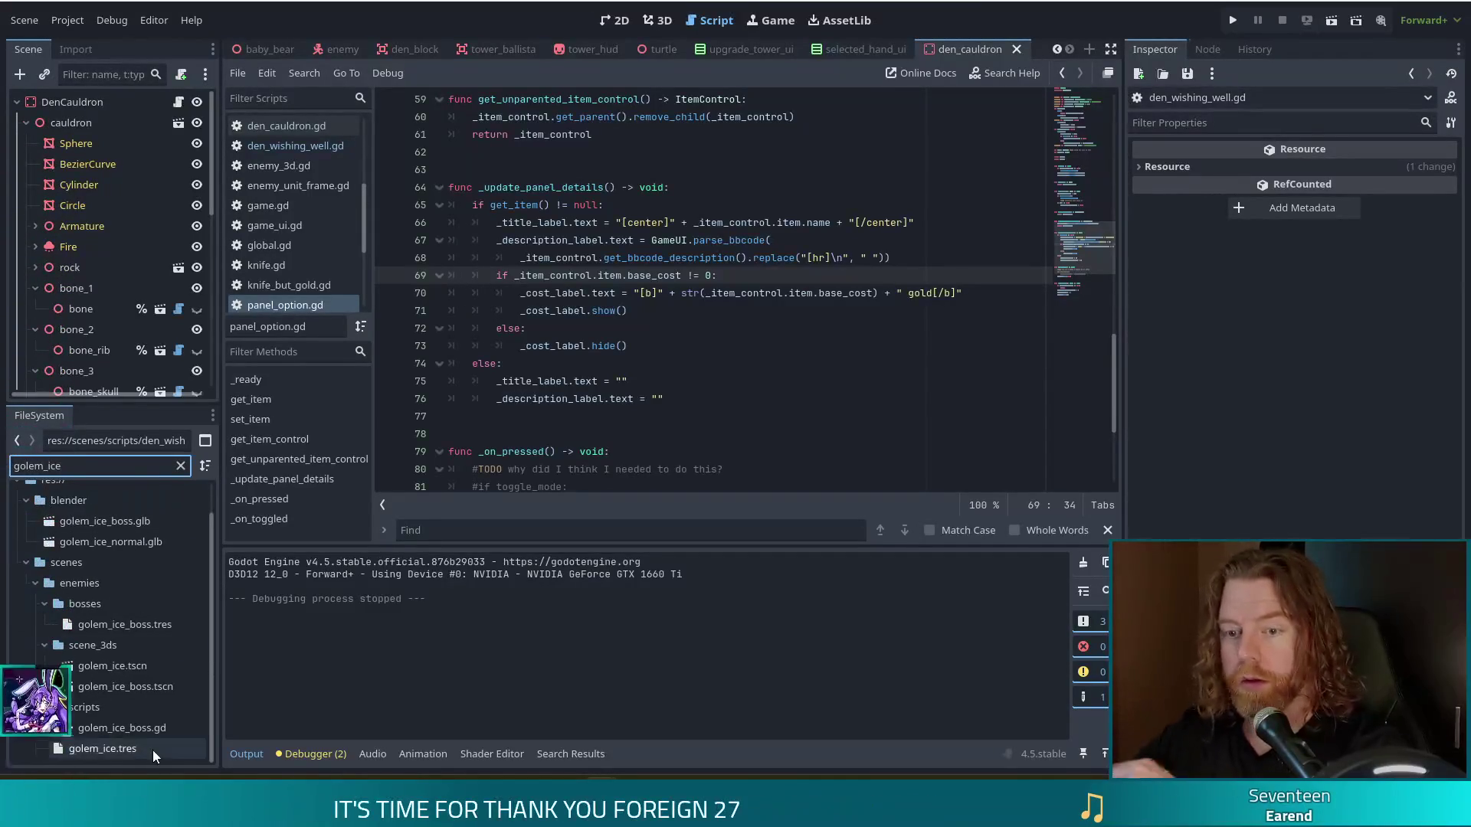
{"action": "left_click", "coordinate": [139, 730]}
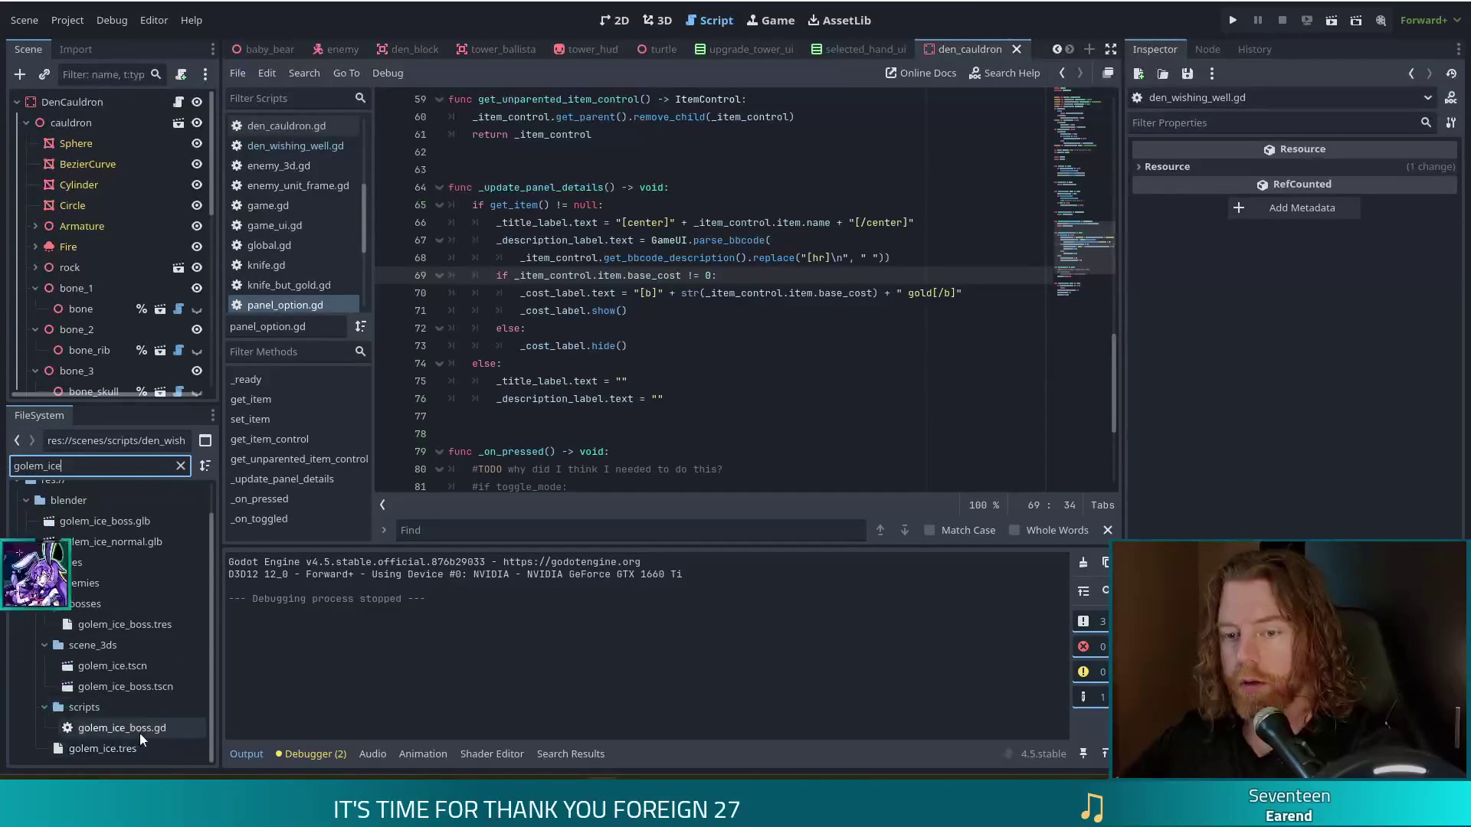
{"action": "double_click", "coordinate": [141, 736]}
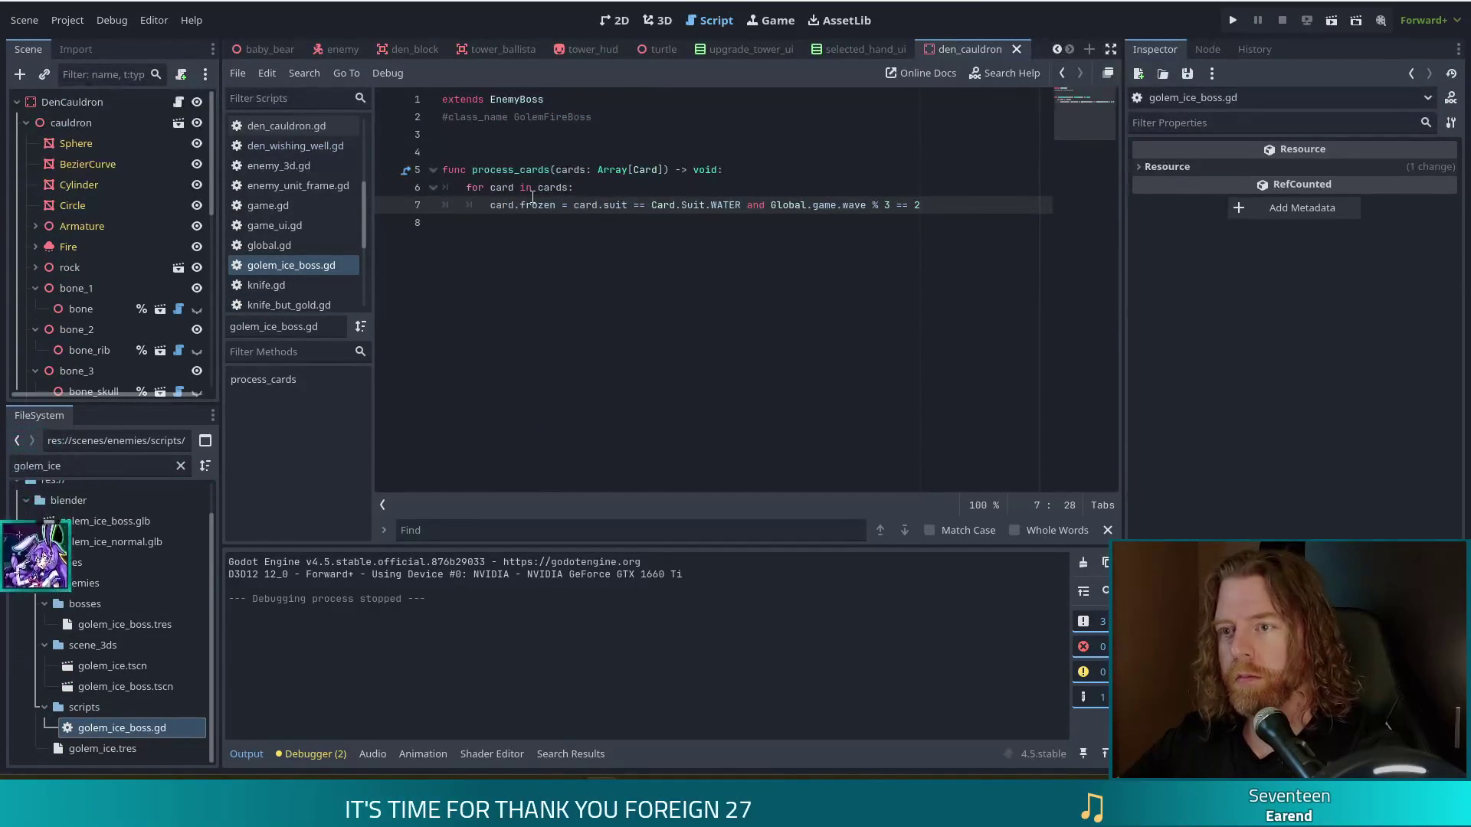
{"action": "left_click", "coordinate": [942, 208]}
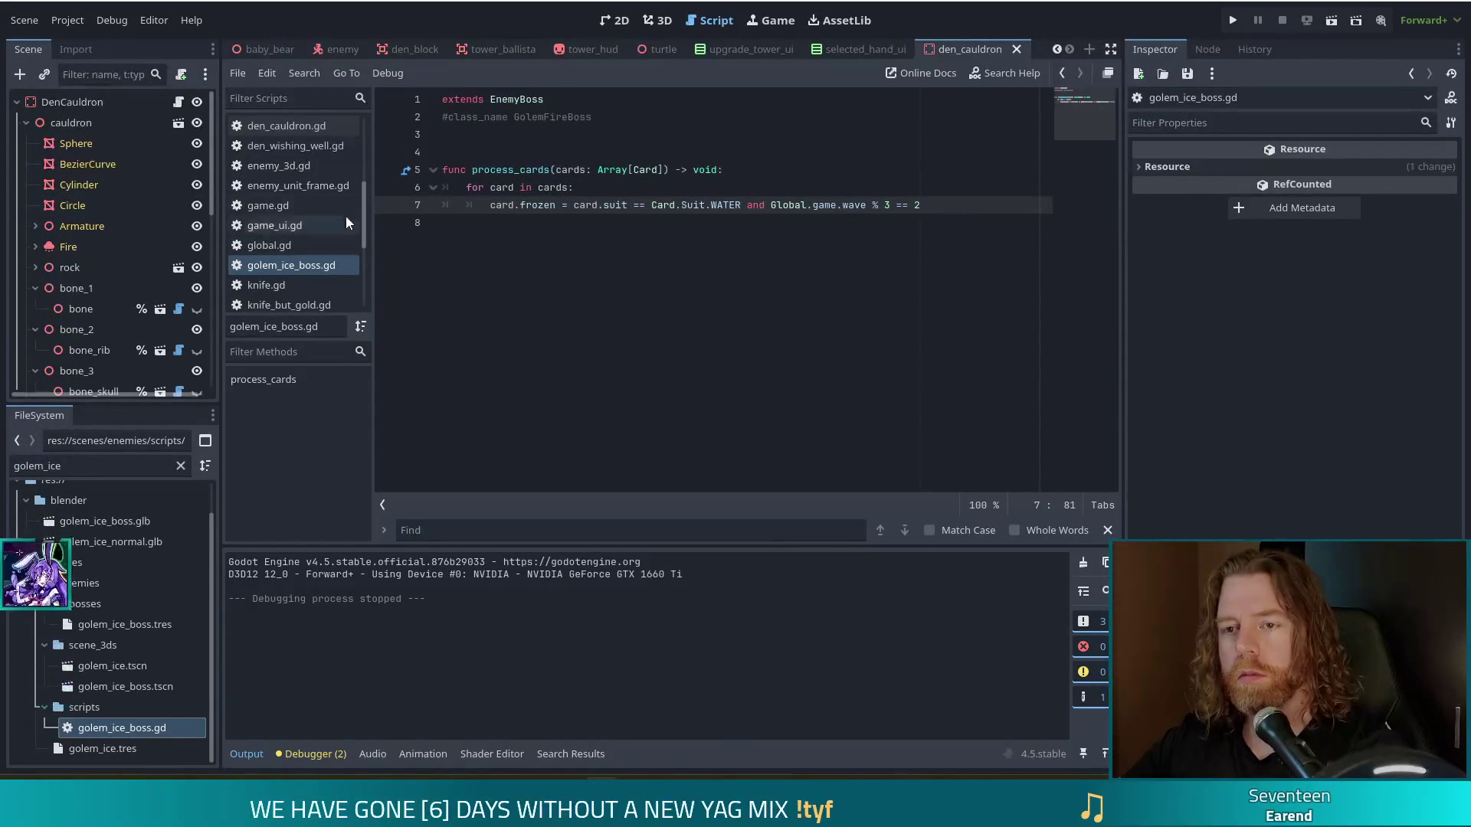
{"action": "left_click", "coordinate": [261, 205]}
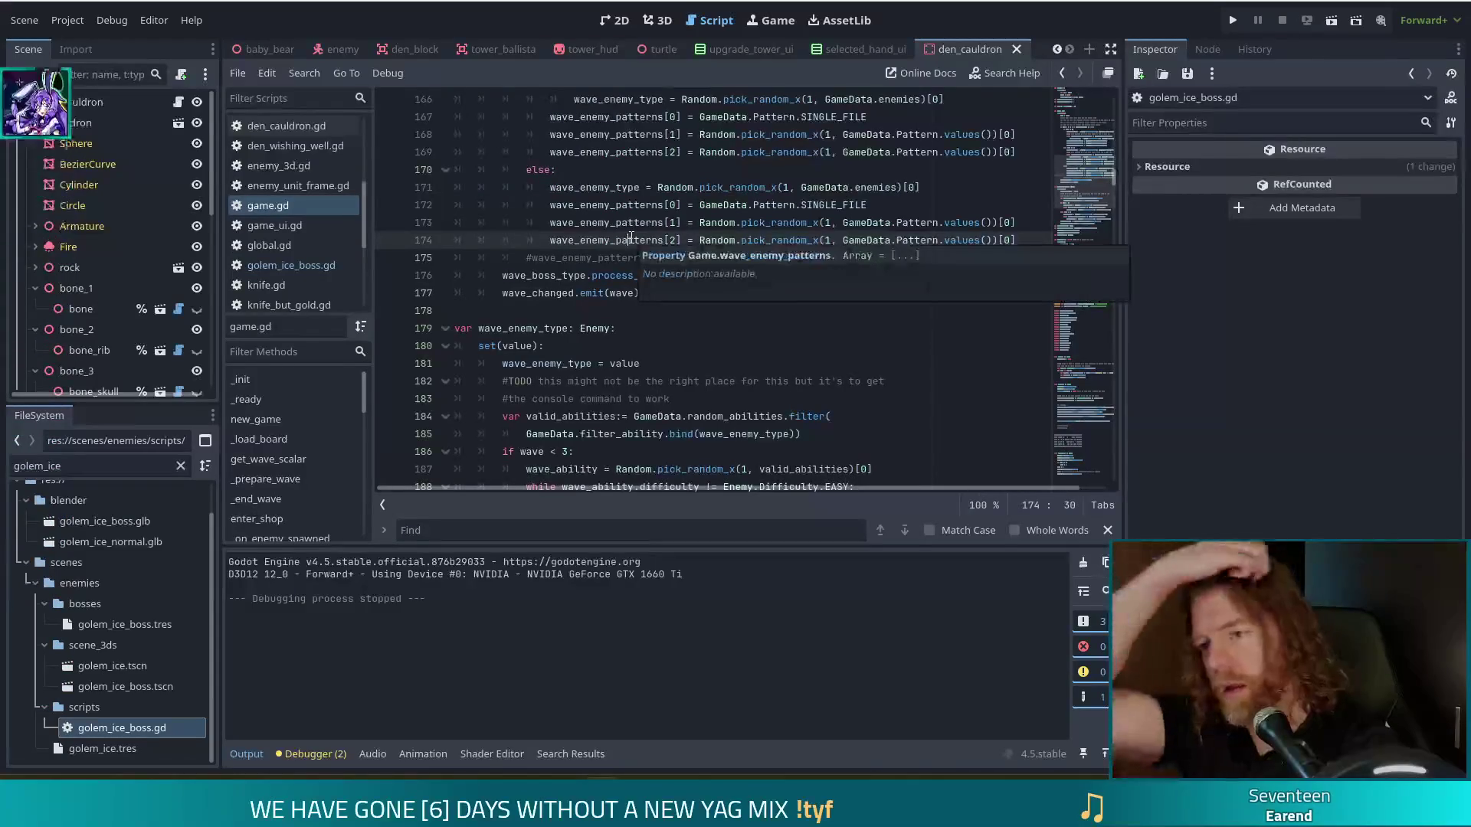
Step: Try searching game.gd alone for 'frozen', then return focus to its code
{"action": "key", "text": "ctrl+f"}
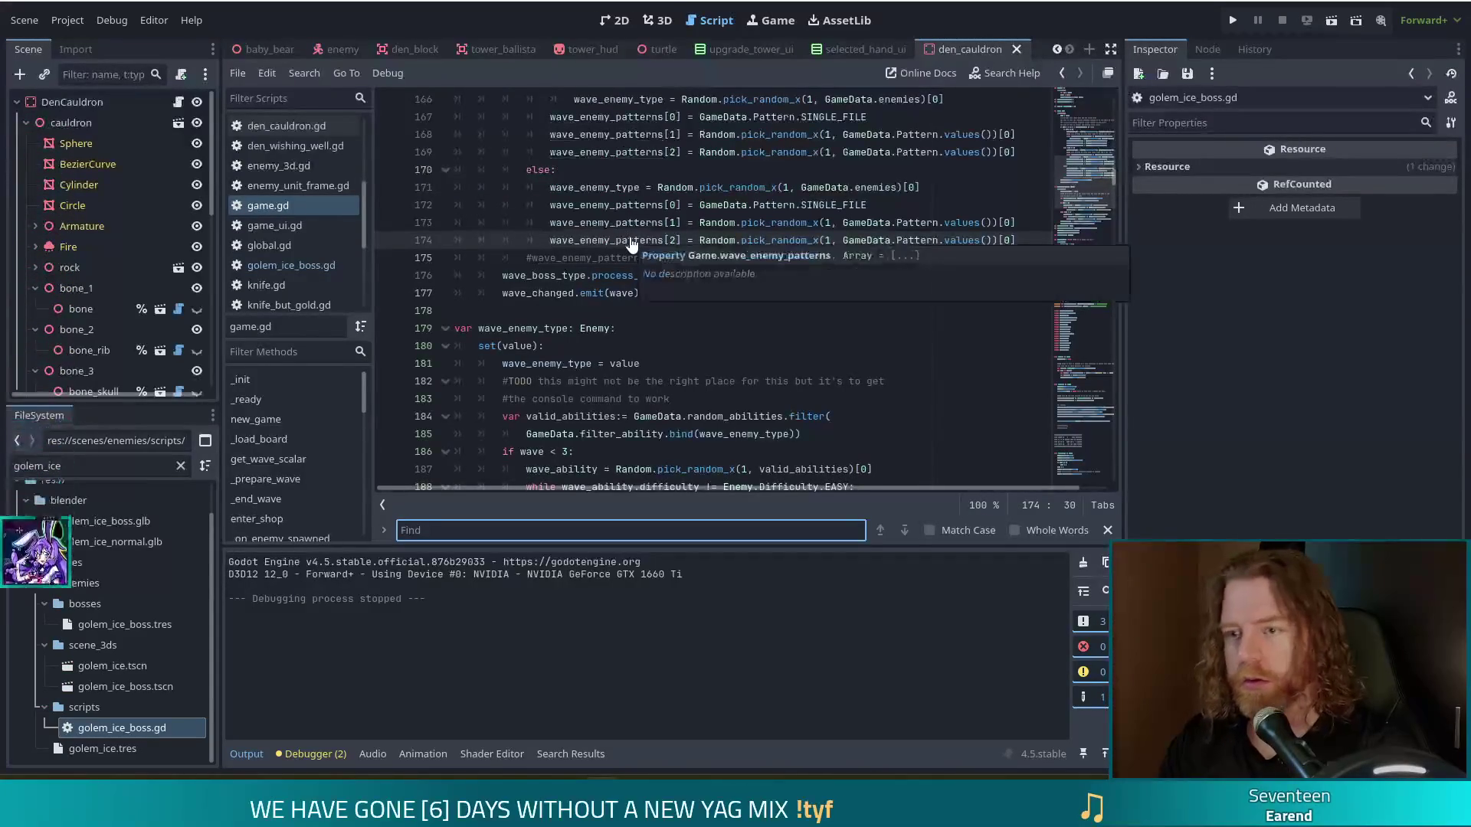
{"action": "type", "text": "rrozen"}
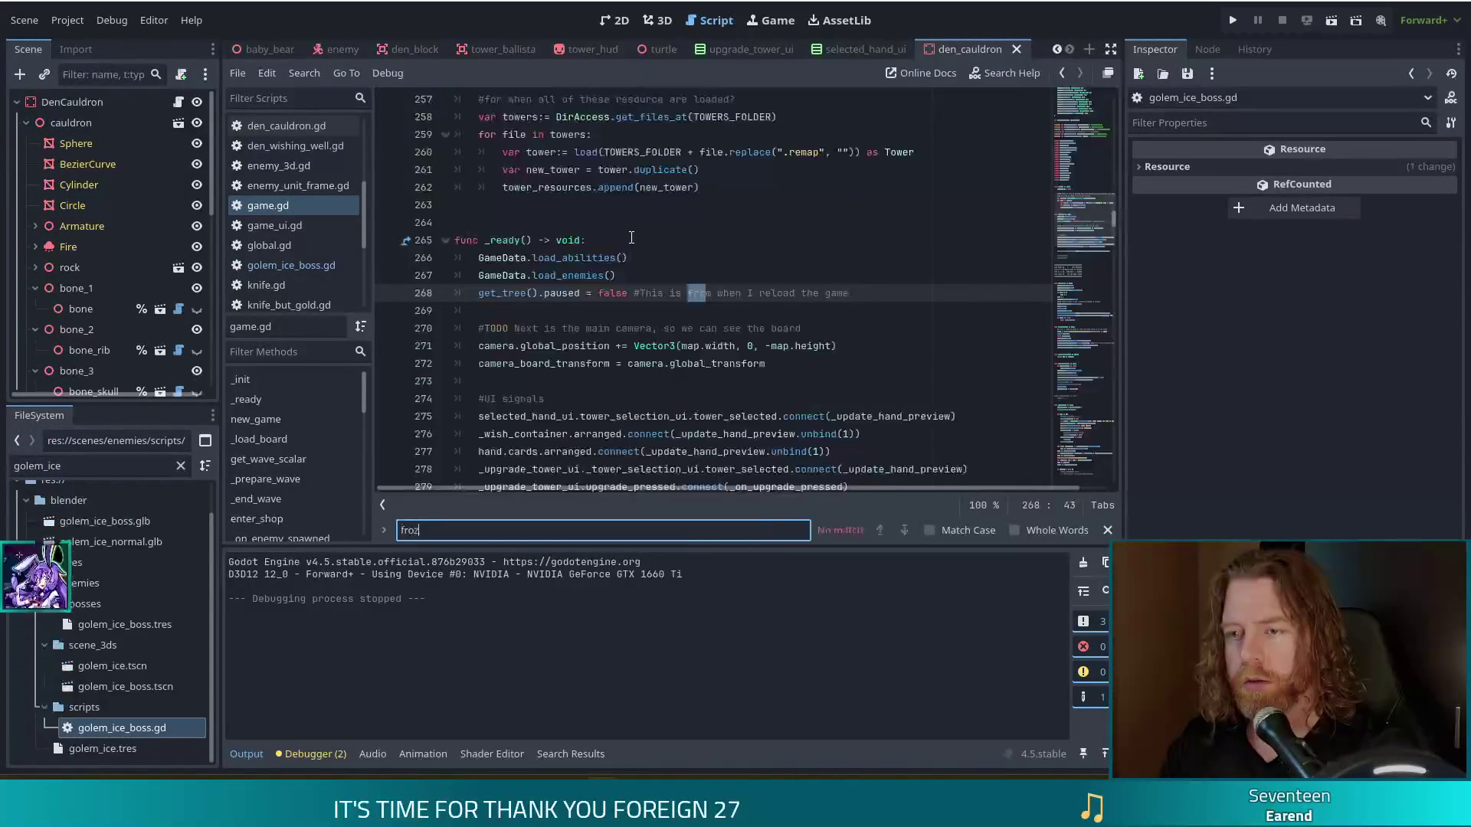
{"action": "key", "text": "BackSpace"}
{"action": "key", "text": "BackSpace"}
{"action": "key", "text": "BackSpace"}
{"action": "key", "text": "BackSpace"}
{"action": "key", "text": "BackSpace"}
{"action": "key", "text": "BackSpace"}
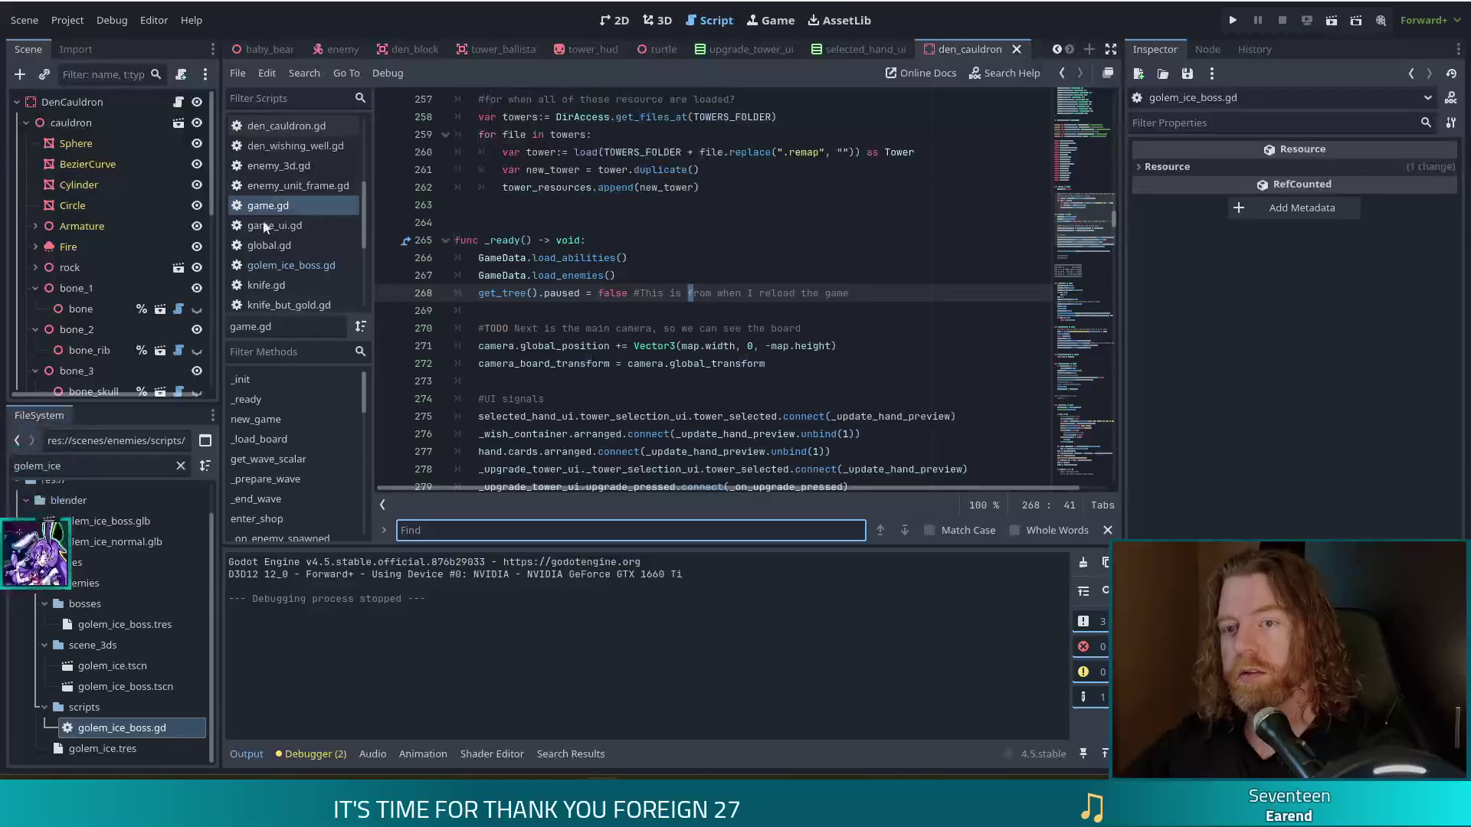
{"action": "left_click", "coordinate": [80, 468]}
{"action": "left_click", "coordinate": [685, 399]}
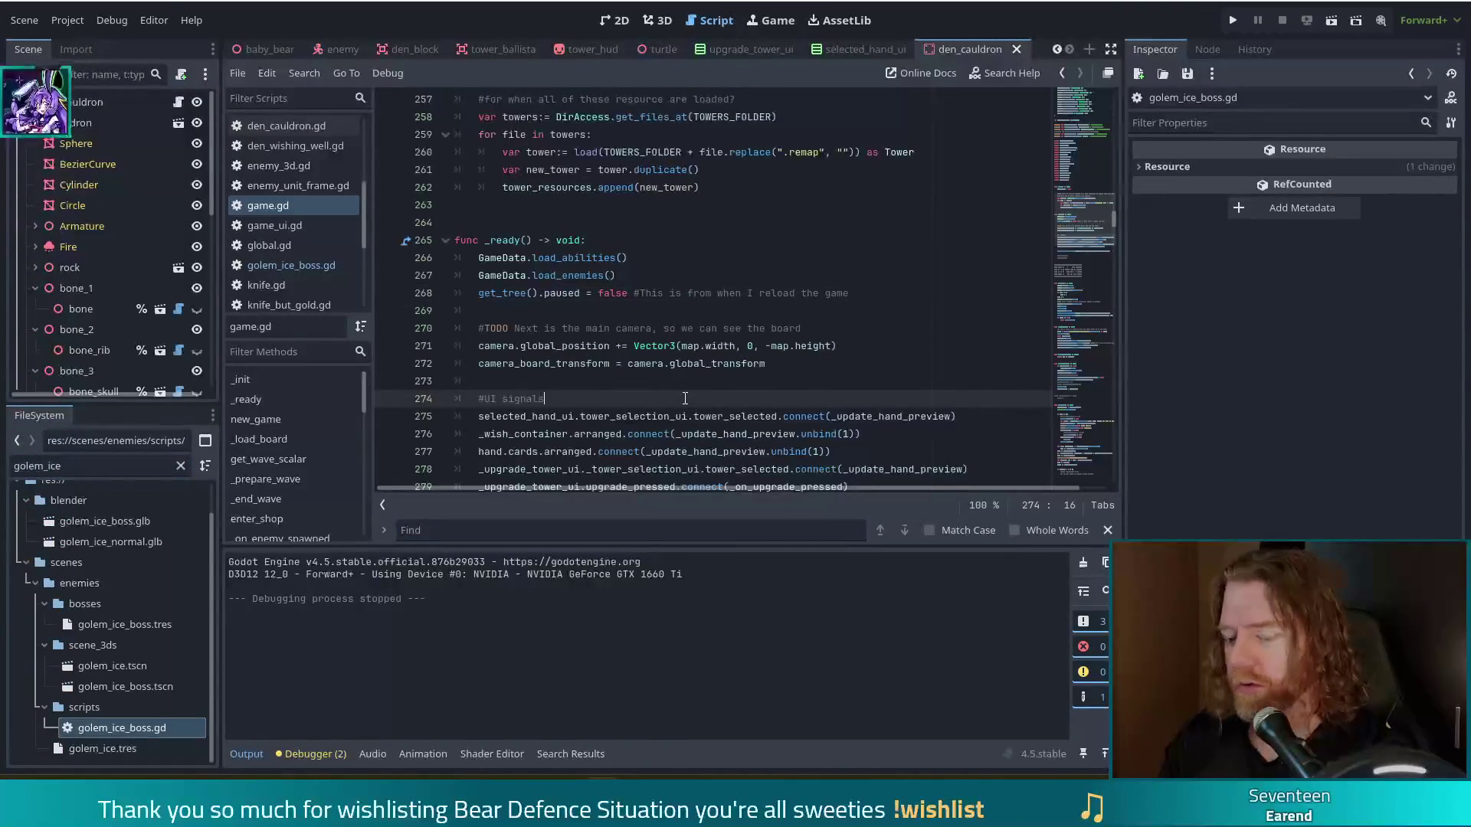
Step: Search all project files for 'frozen' and open hand_control.gd's add_card at the frozen signal connection
{"action": "key", "text": "ctrl+shift+f"}
{"action": "type", "text": "frozen"}
{"action": "key", "text": "Return"}
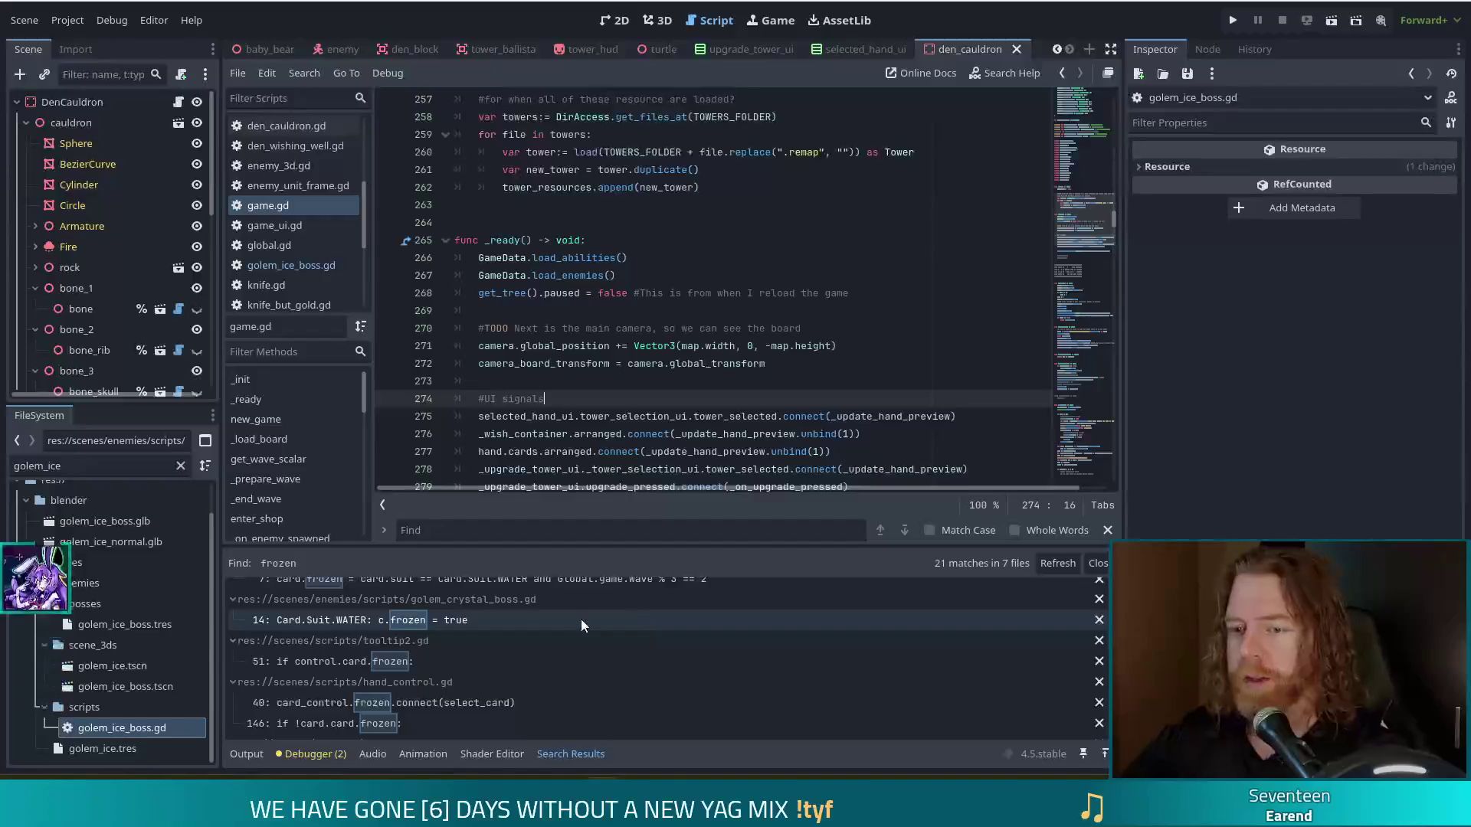
{"action": "scroll", "coordinate": [581, 619], "scroll_direction": "up", "scroll_amount": 2}
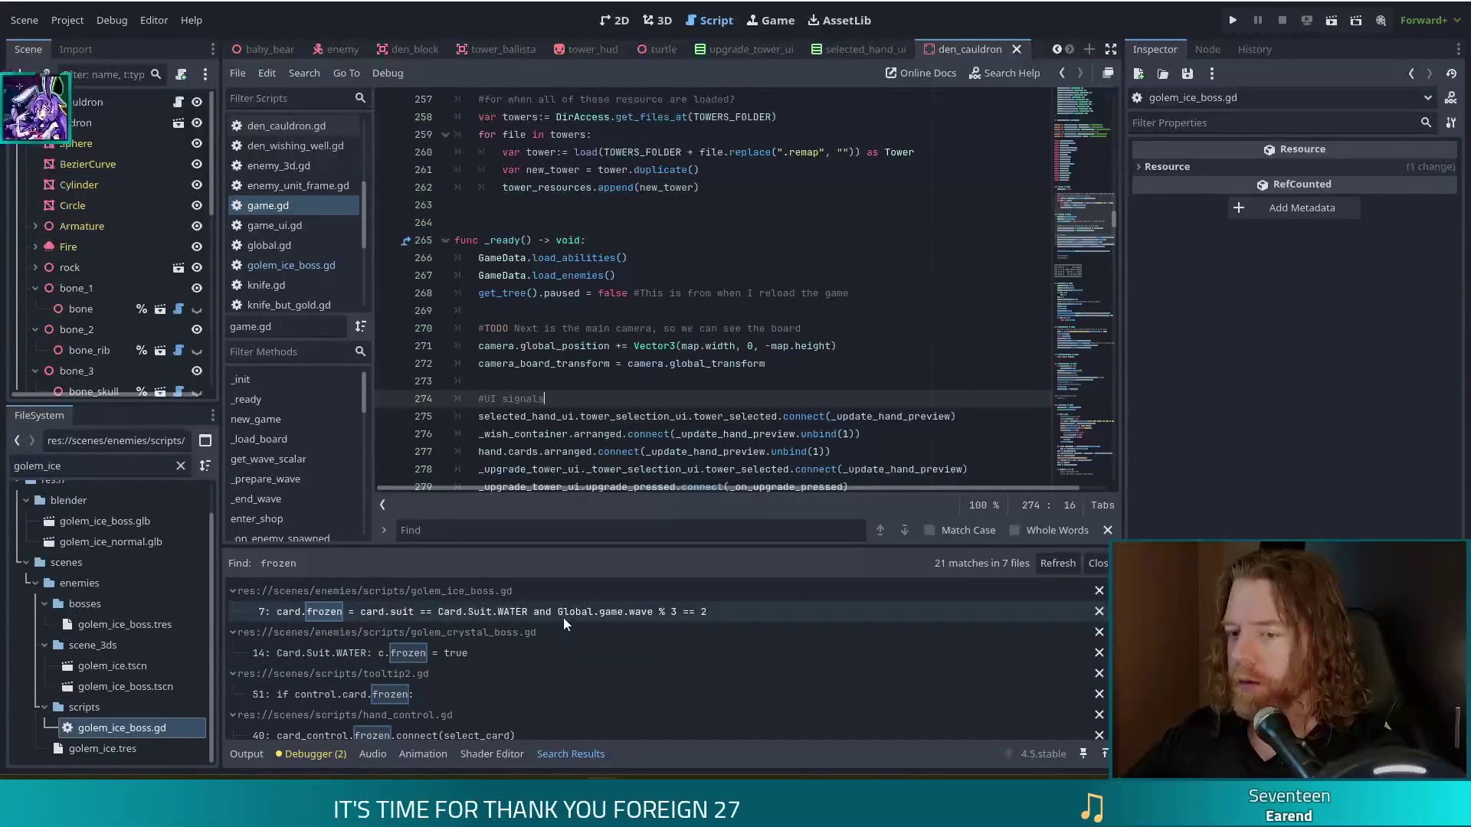
{"action": "scroll", "coordinate": [668, 623], "scroll_direction": "down", "scroll_amount": 2}
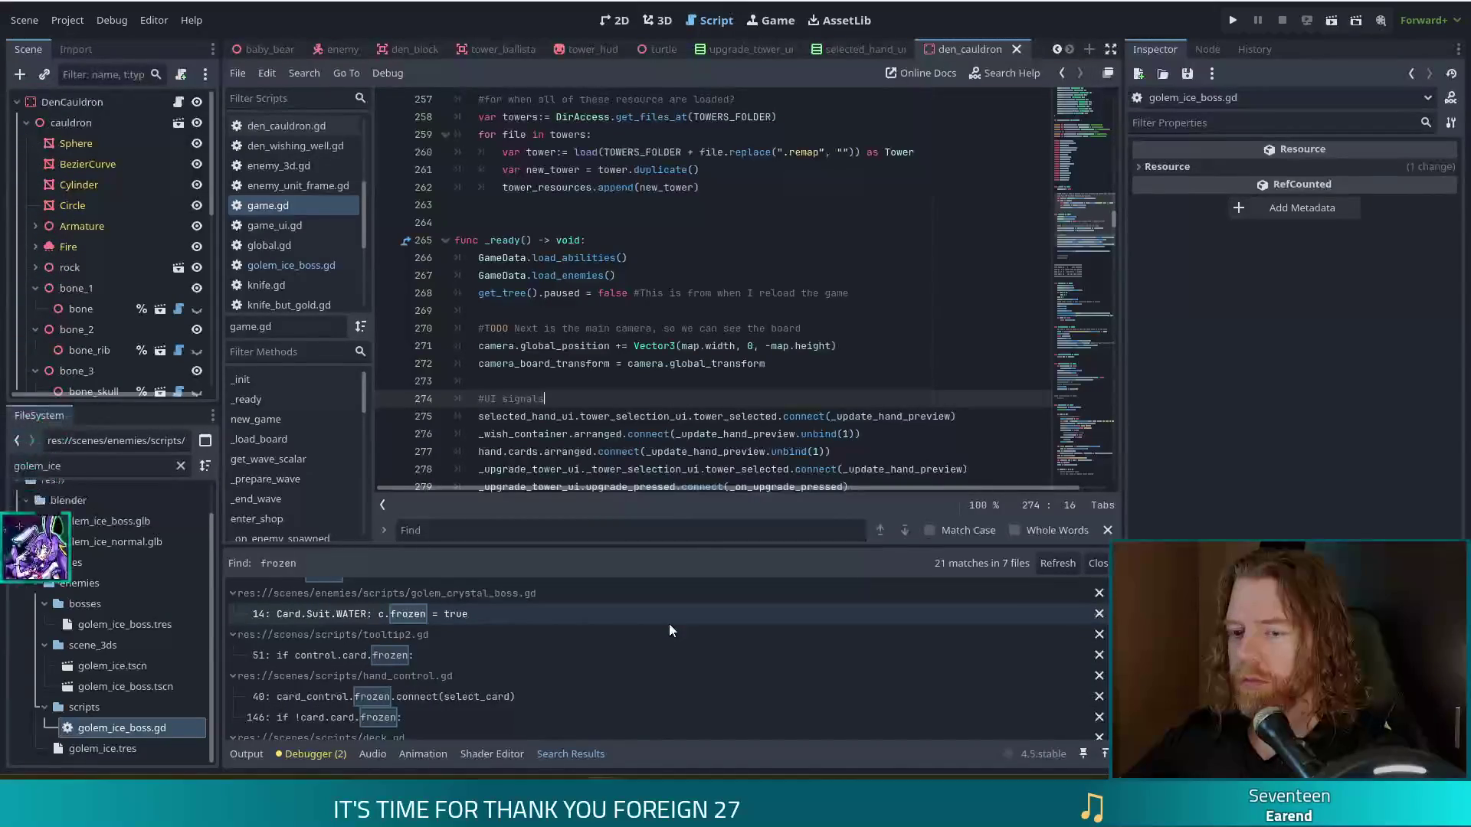
{"action": "left_click", "coordinate": [485, 694]}
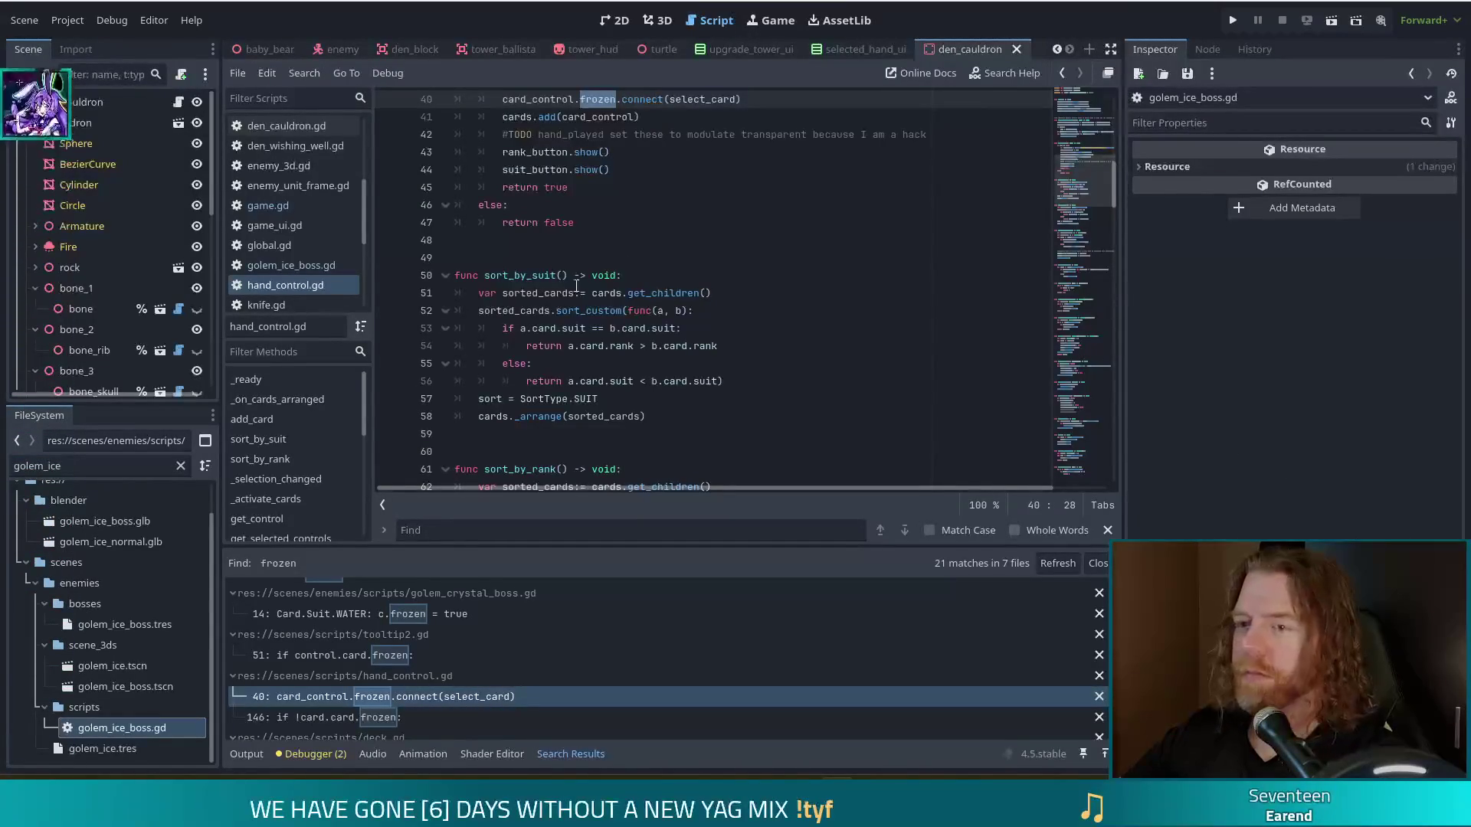
{"action": "scroll", "coordinate": [767, 346], "scroll_direction": "up", "scroll_amount": 3}
{"action": "left_click", "coordinate": [767, 346]}
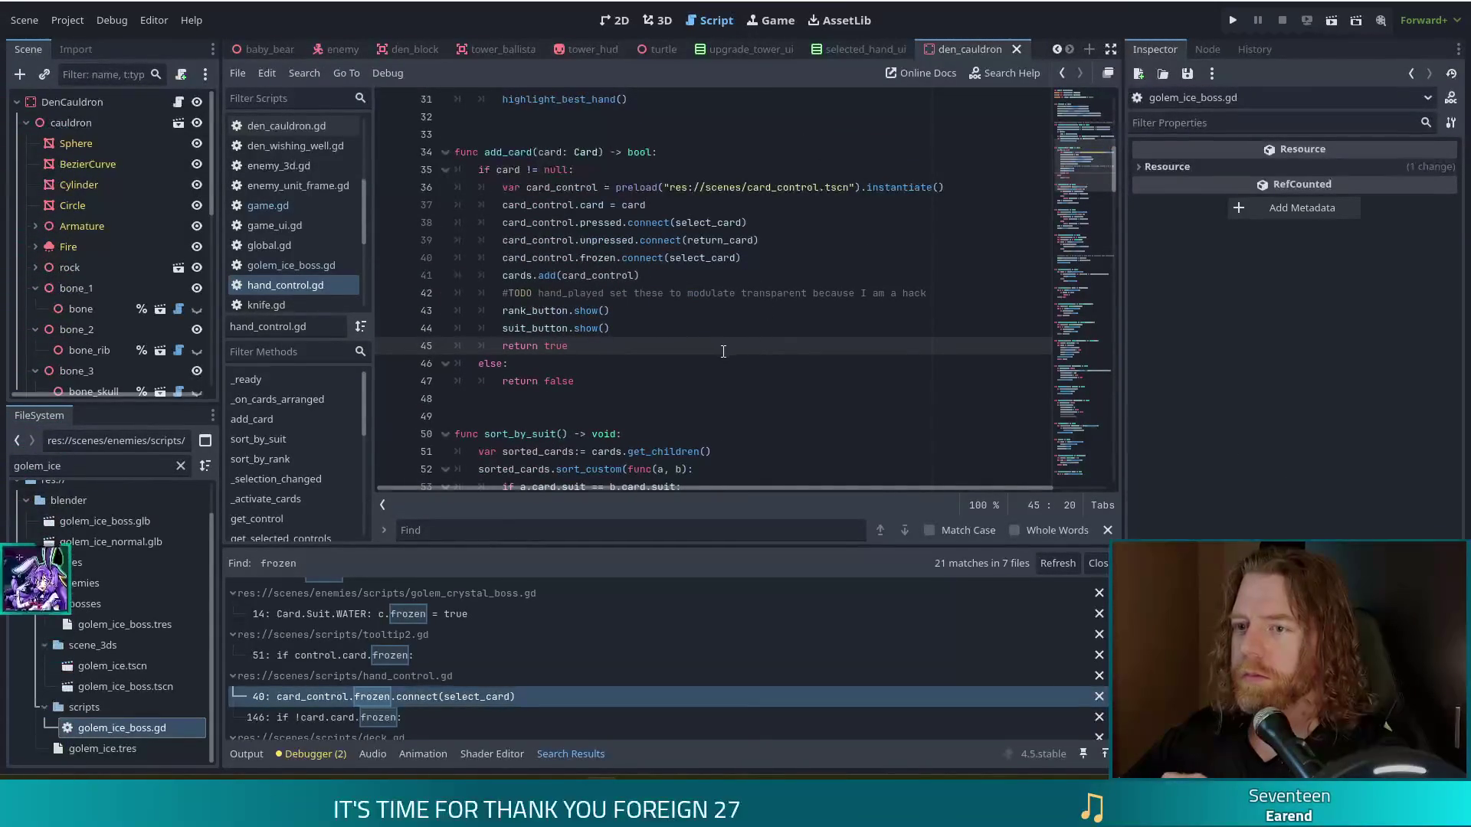
Step: Review add_card's card-adding and frozen-connection lines, then return to golem_ice_boss.gd's process_cards signature
{"action": "left_click", "coordinate": [661, 278]}
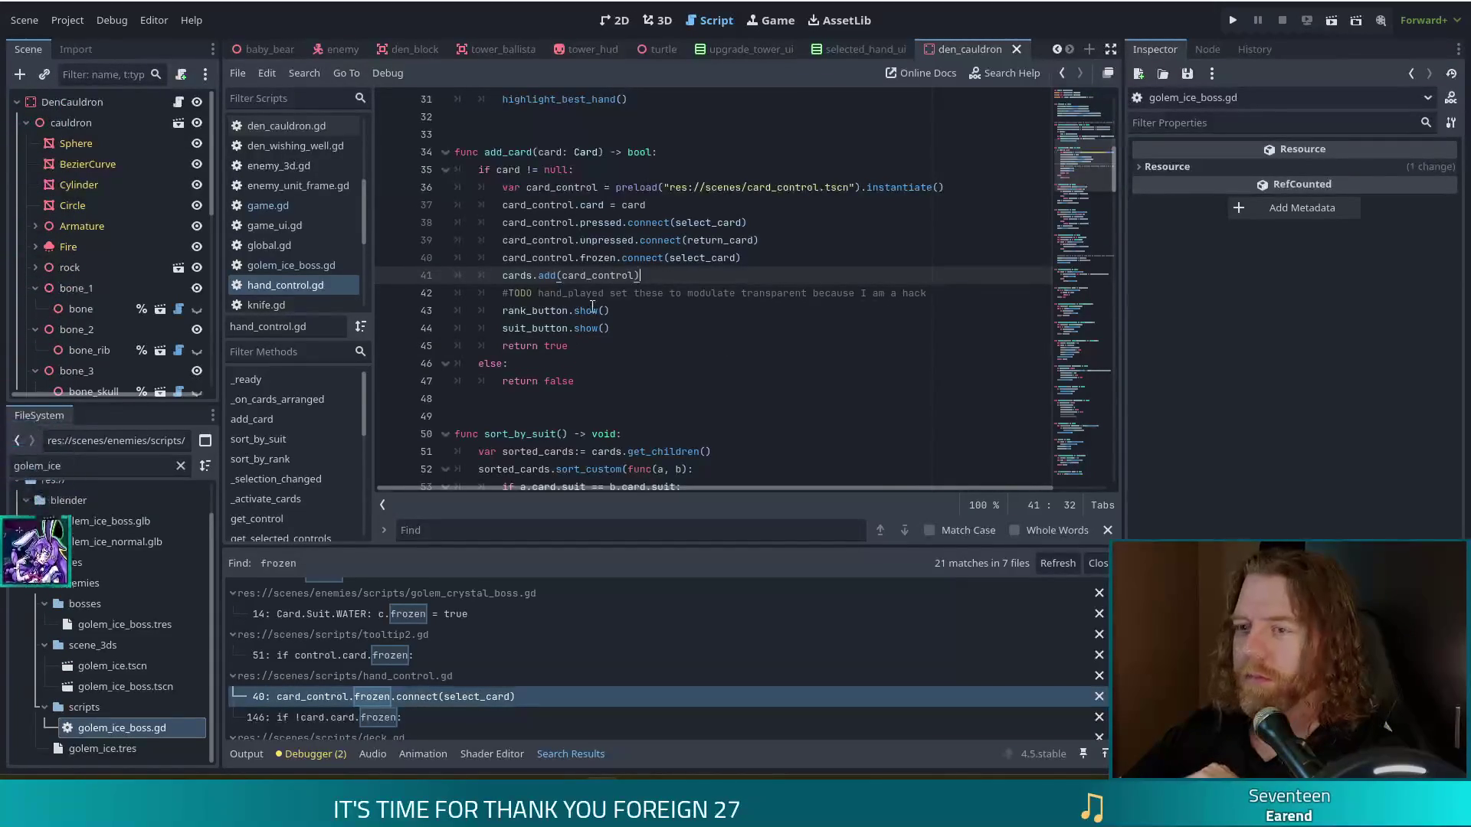
{"action": "left_click", "coordinate": [758, 261]}
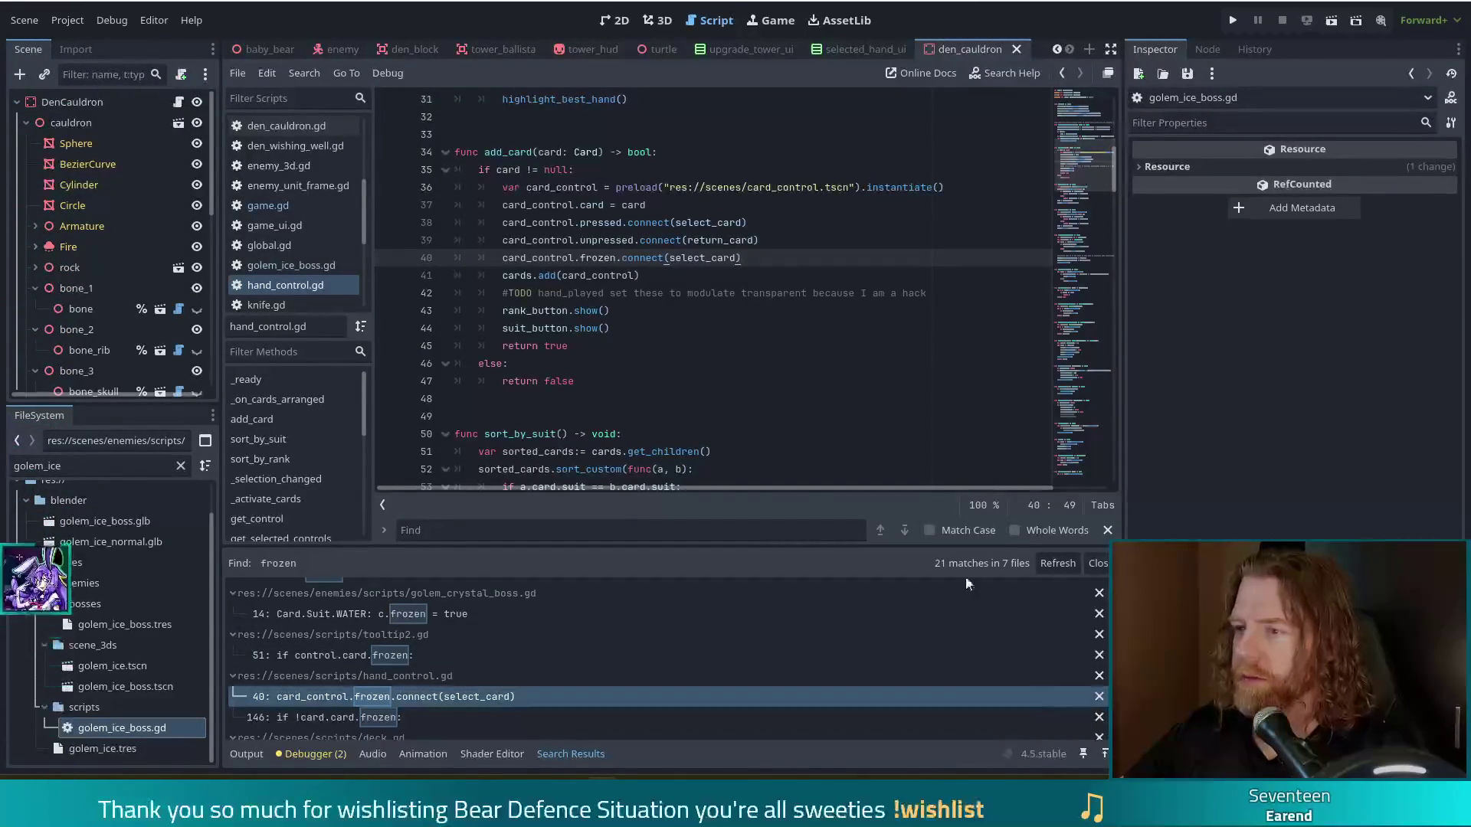
{"action": "left_click", "coordinate": [305, 264]}
{"action": "left_click", "coordinate": [550, 169]}
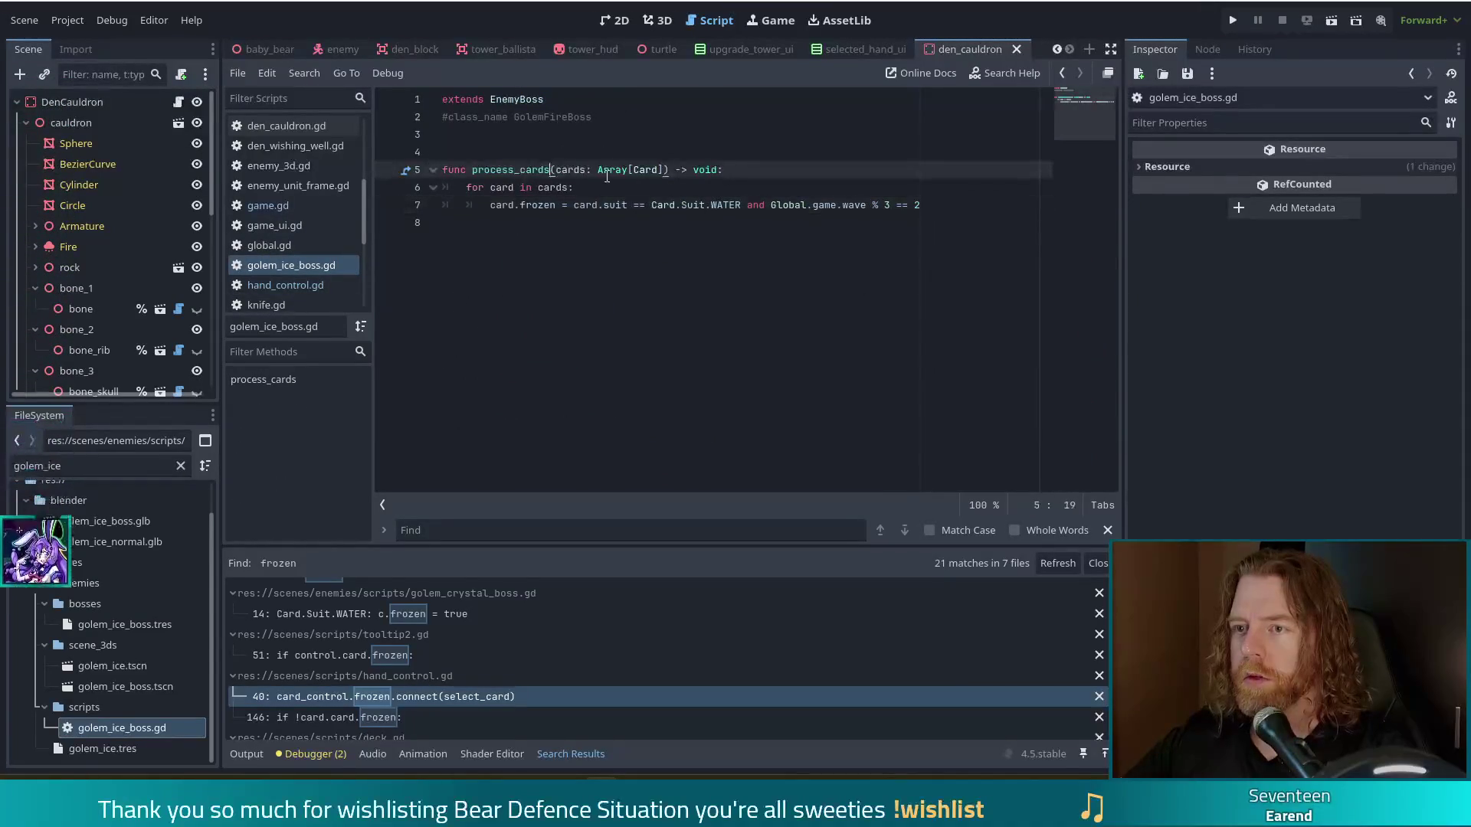